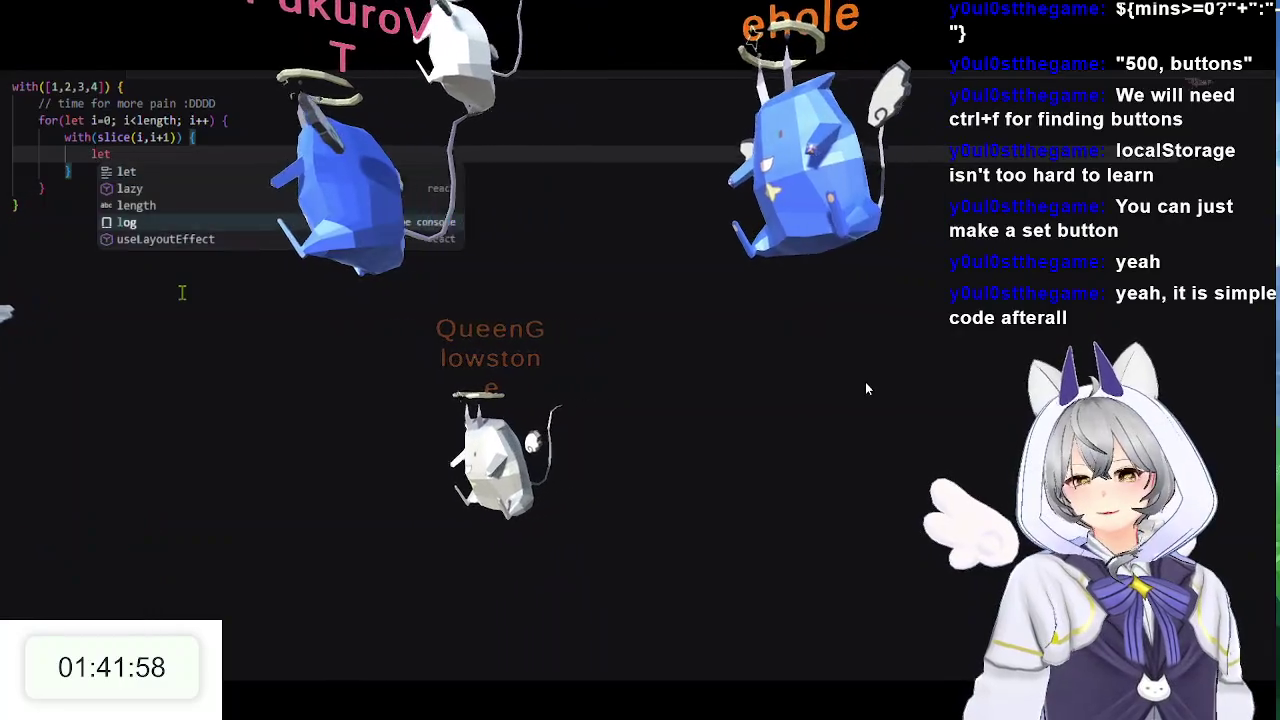
Step: Declare 'let sum = 0;' above the outer with([1,2,3,4]) block
{"action": "key", "text": "Return"}
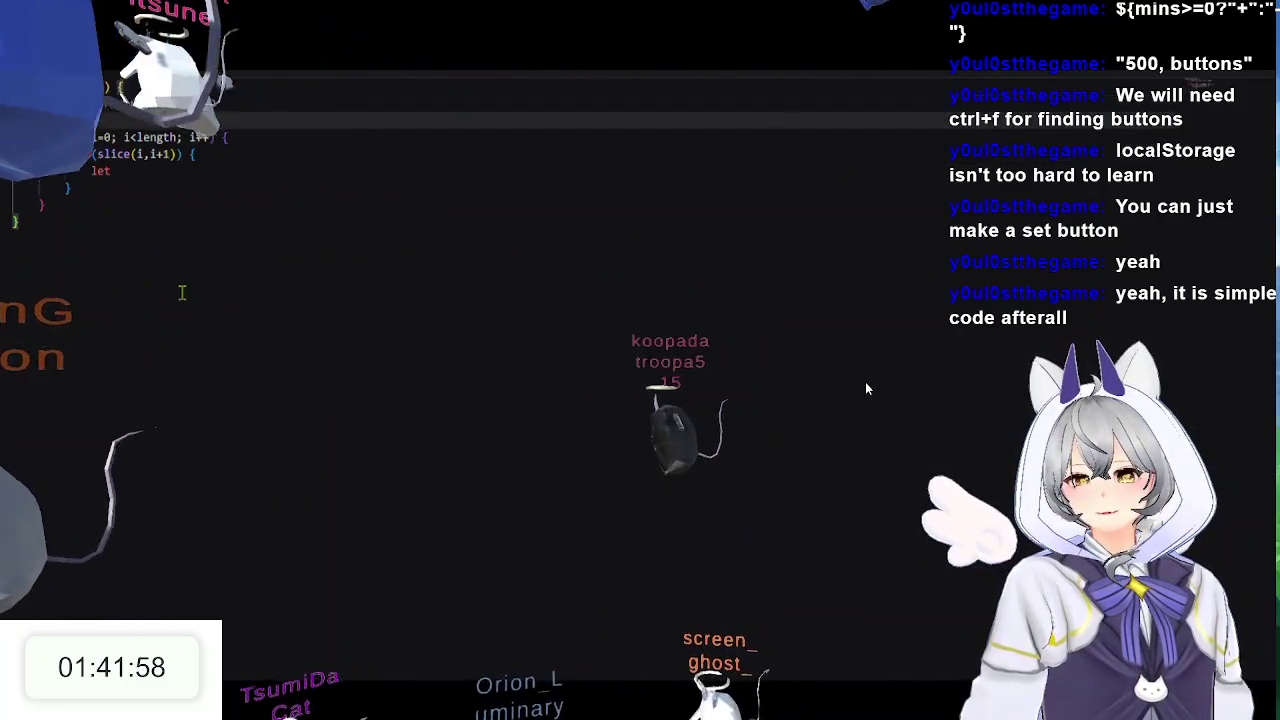
{"action": "type", "text": "let sum = 0"}
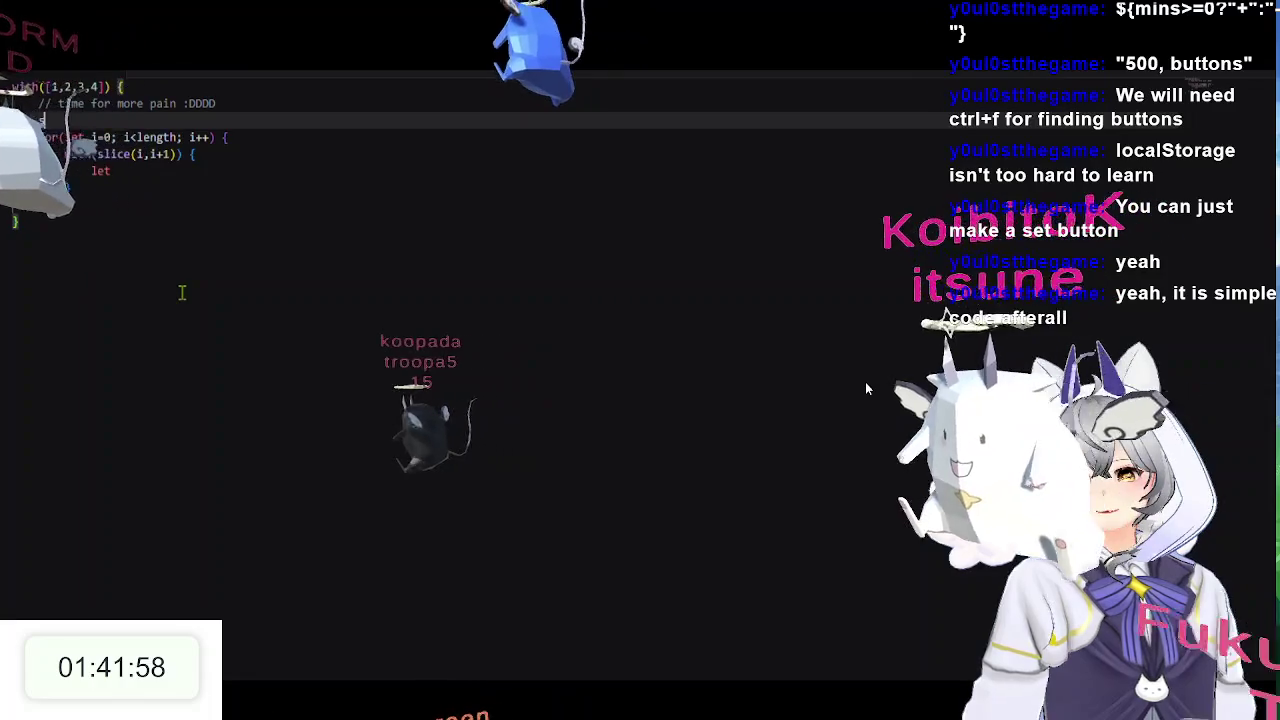
{"action": "type", "text": ";"}
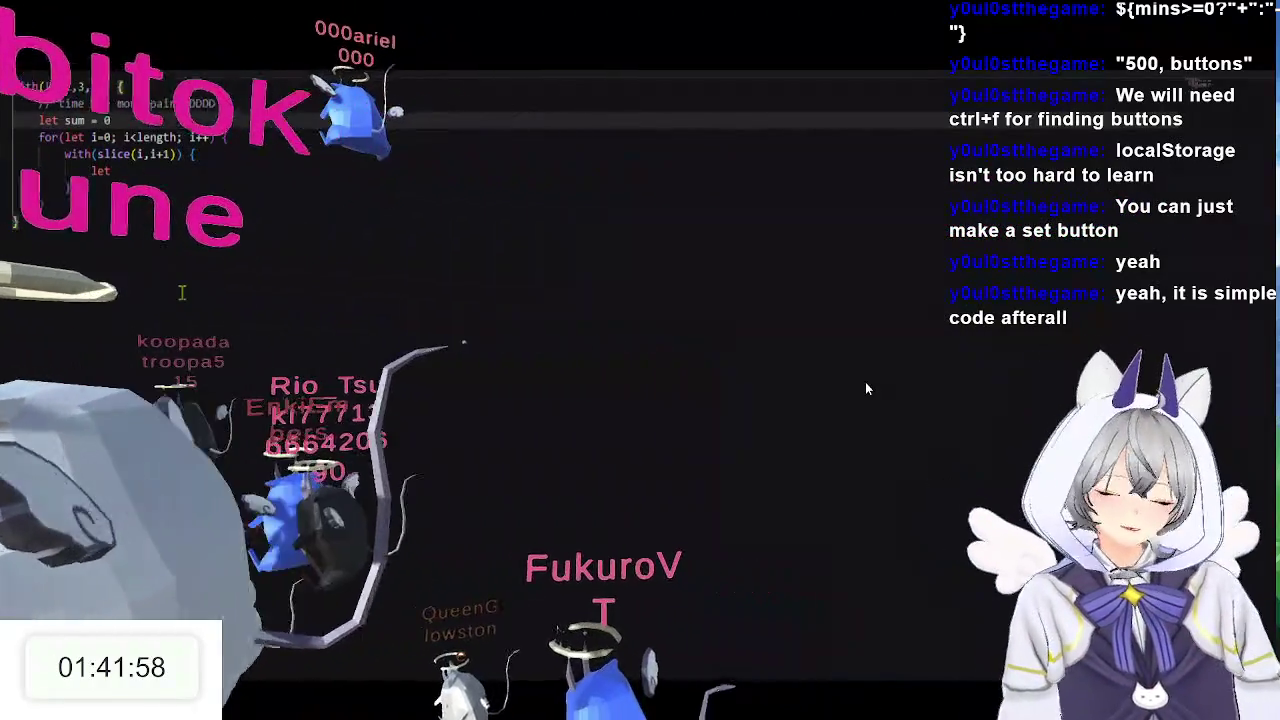
{"action": "key", "text": "shift+Home"}
{"action": "key", "text": "BackSpace"}
{"action": "key", "text": "BackSpace"}
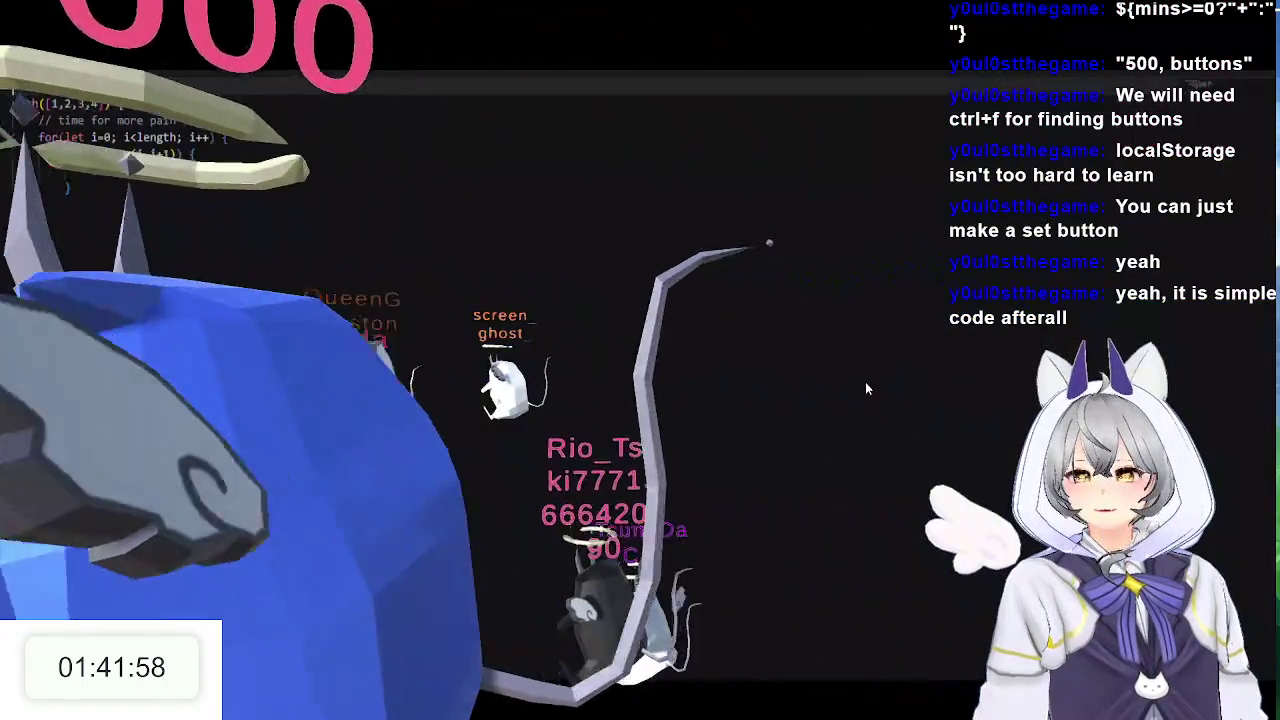
{"action": "key", "text": "ctrl+z"}
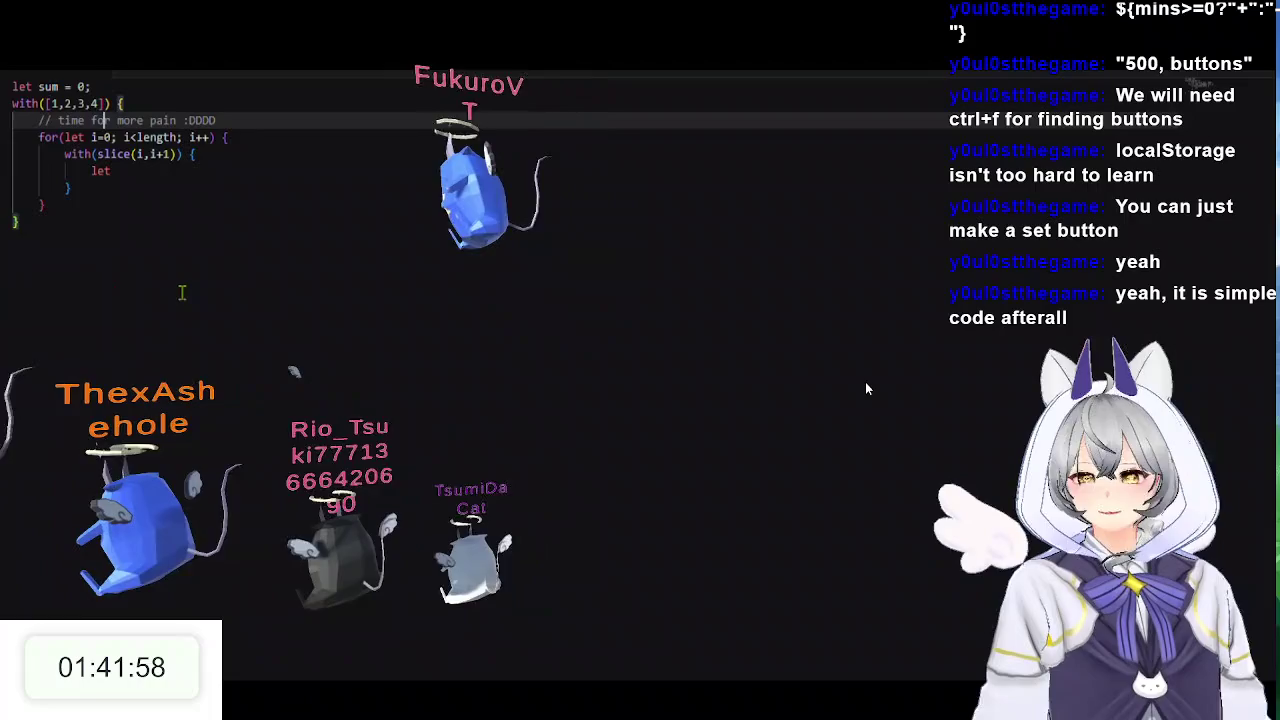
Step: Complete the inner line as 'let x = +toString(); // :3'
{"action": "key", "text": "Down"}
{"action": "key", "text": "Down"}
{"action": "key", "text": "Down"}
{"action": "key", "text": "End"}
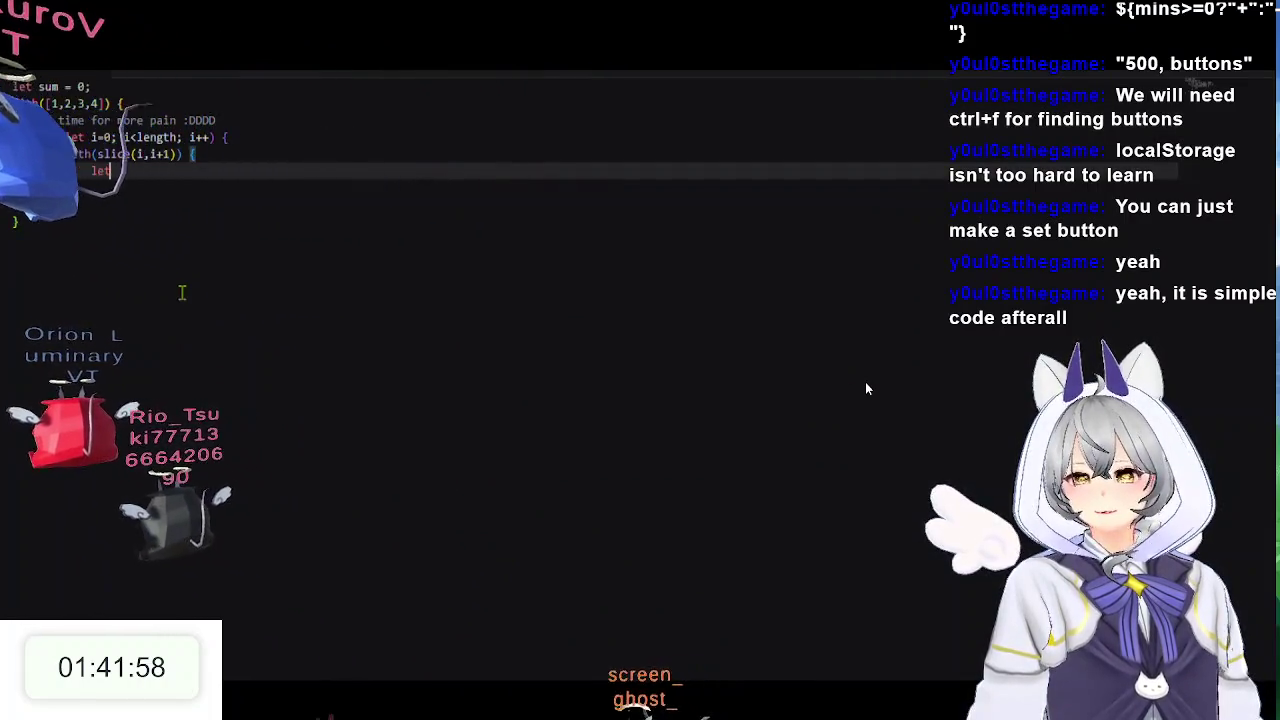
{"action": "type", "text": "s"}
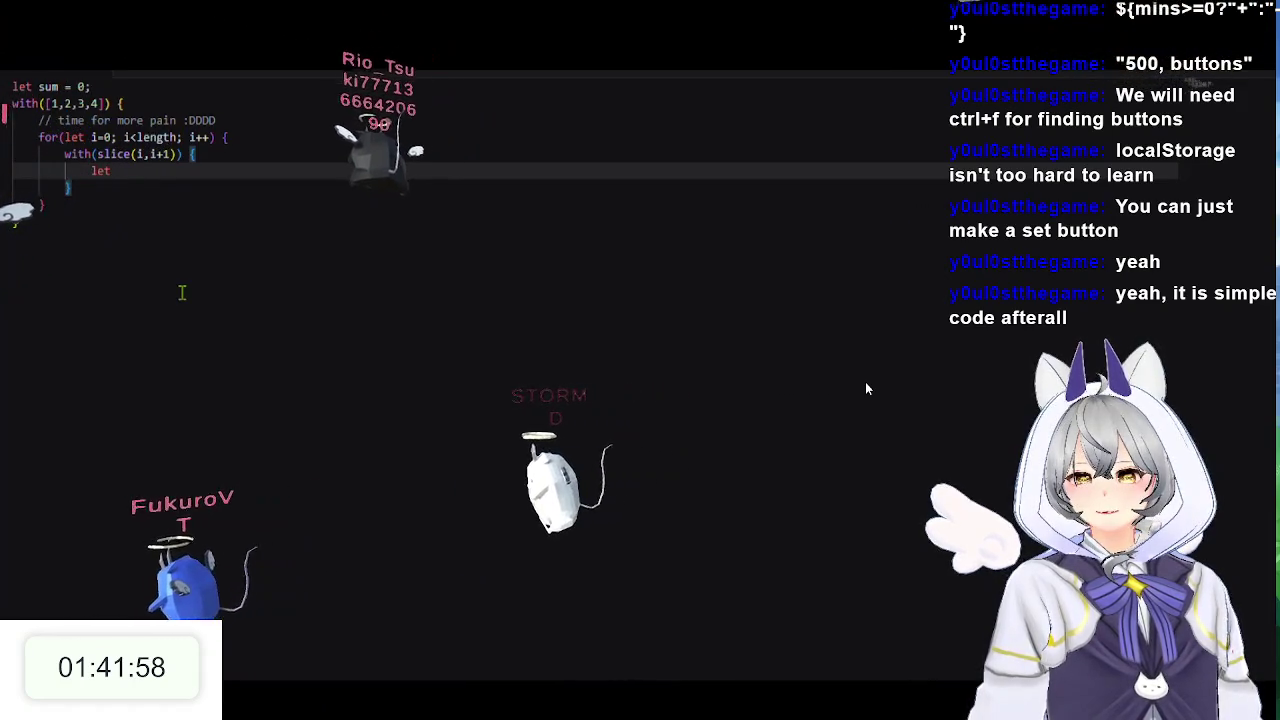
{"action": "type", "text": " +"}
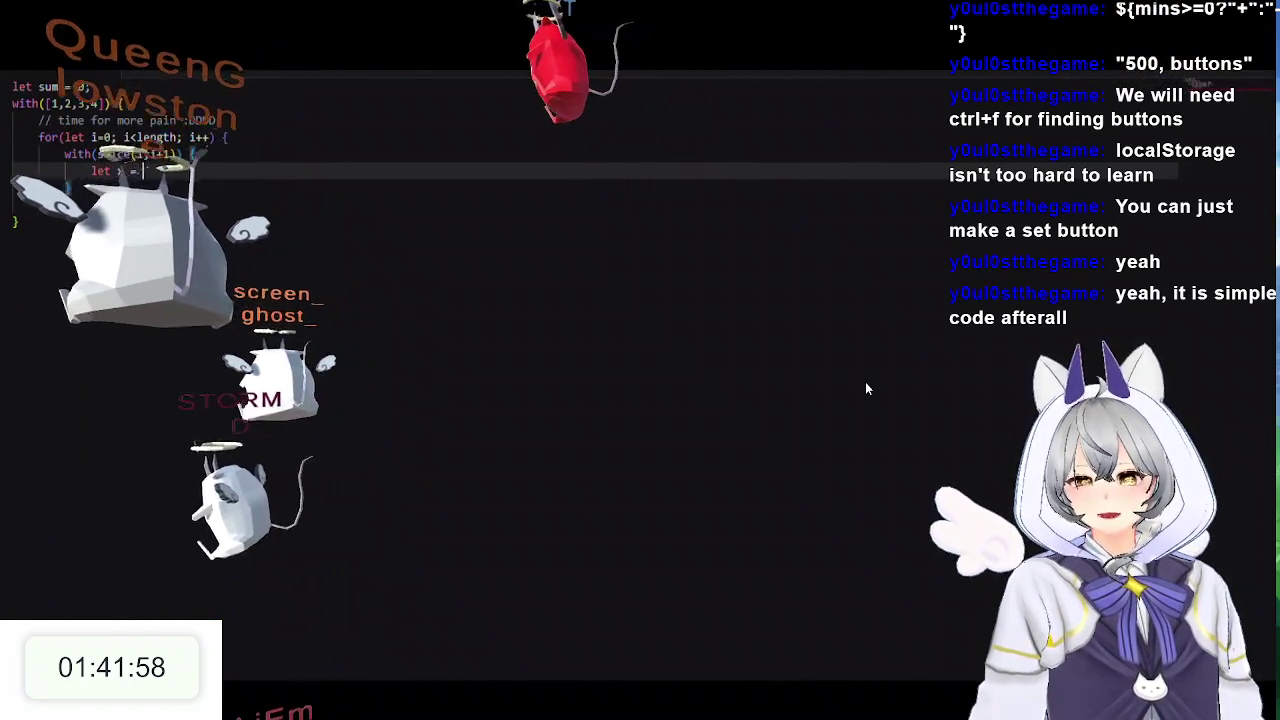
{"action": "type", "text": "toString(); // :3"}
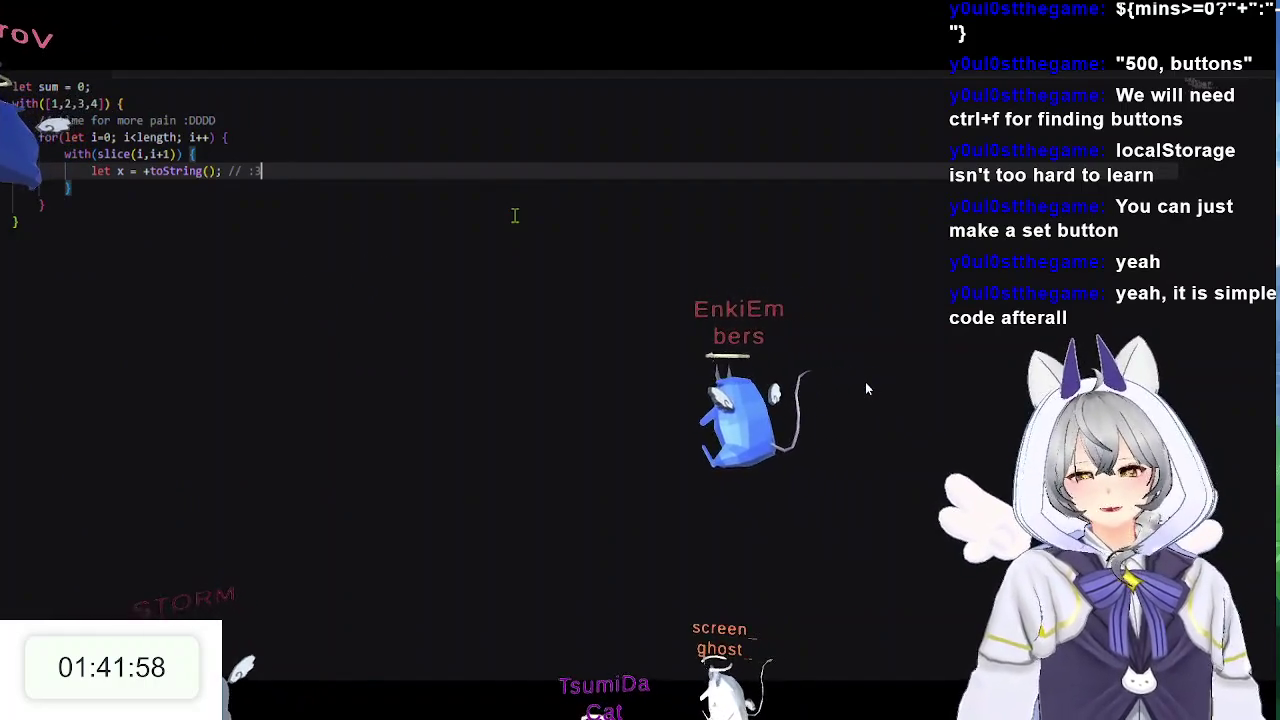
{"action": "key", "text": "Return"}
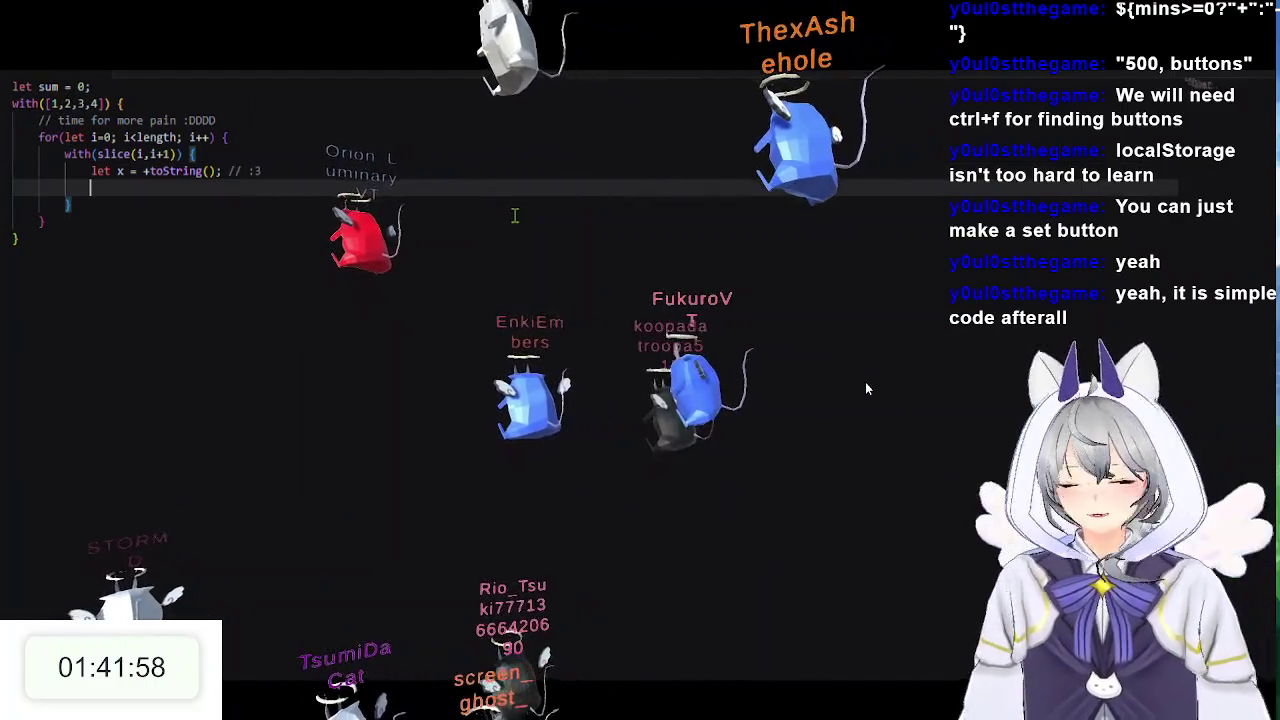
Step: Add a with([5,6,7,8]) block holding an empty for(let i=0; i<length; i++) loop
{"action": "type", "text": "with"}
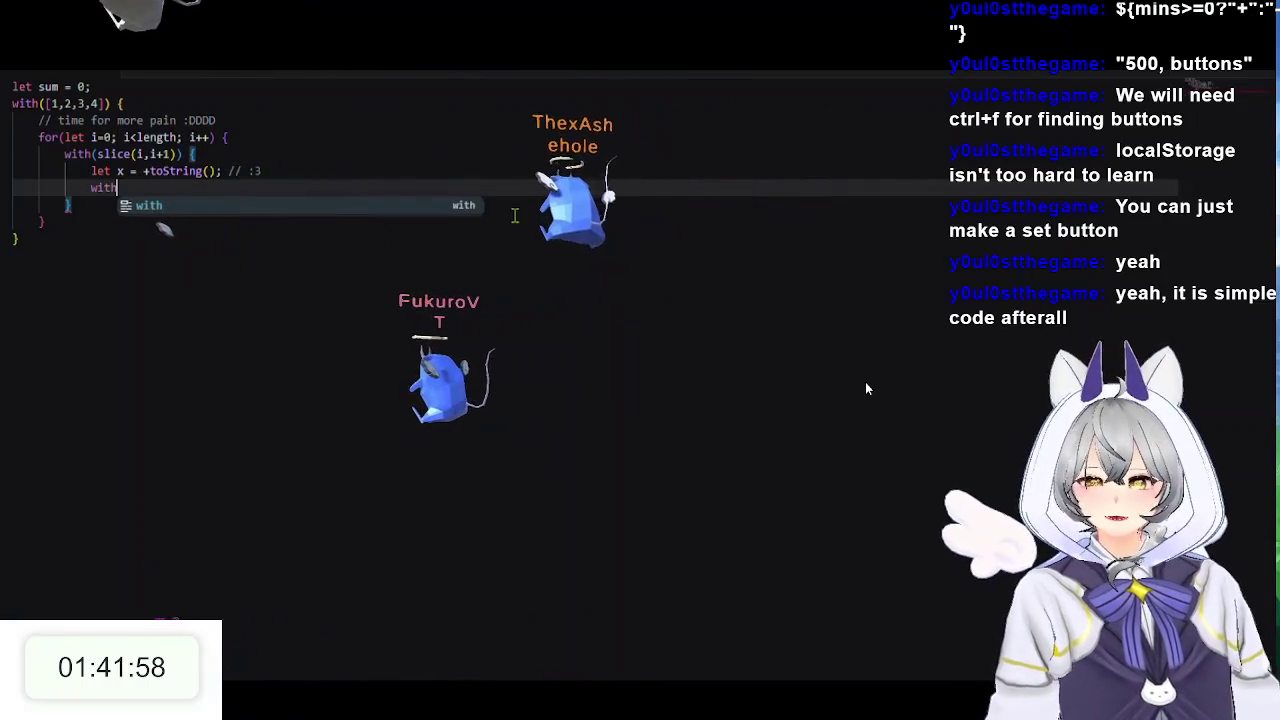
{"action": "type", "text": "("}
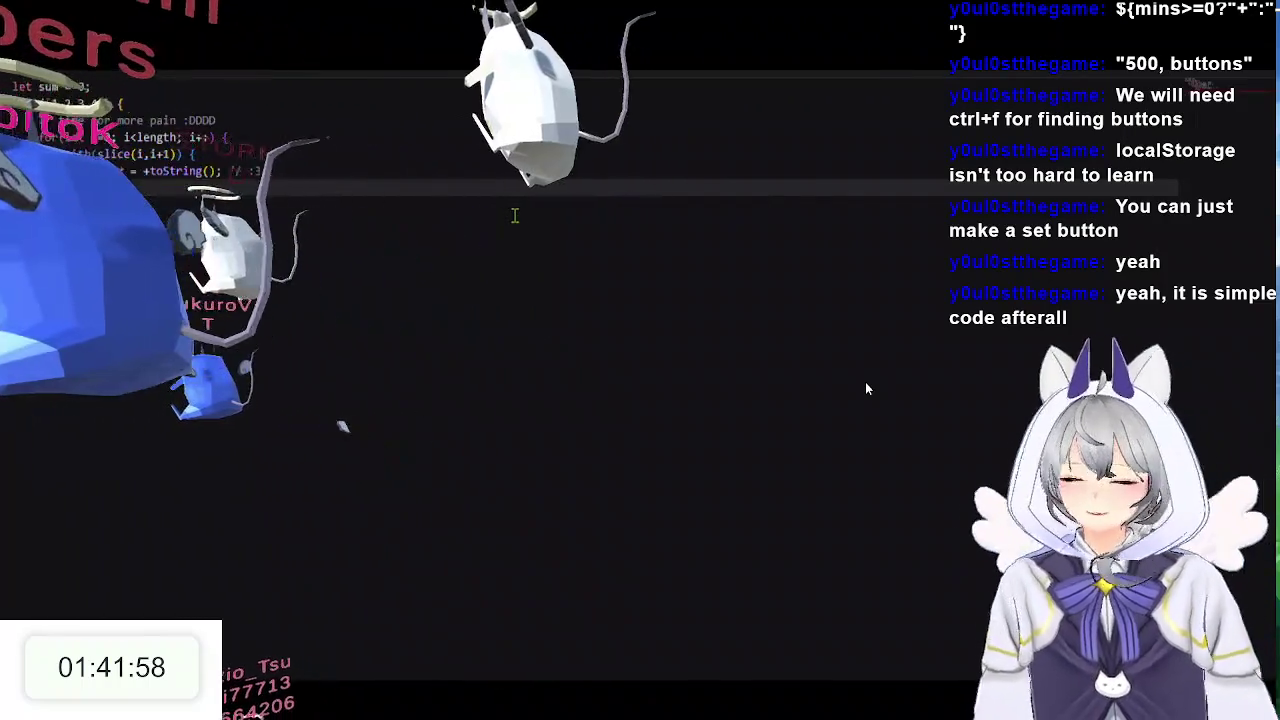
{"action": "type", "text": "5, 7, 8"}
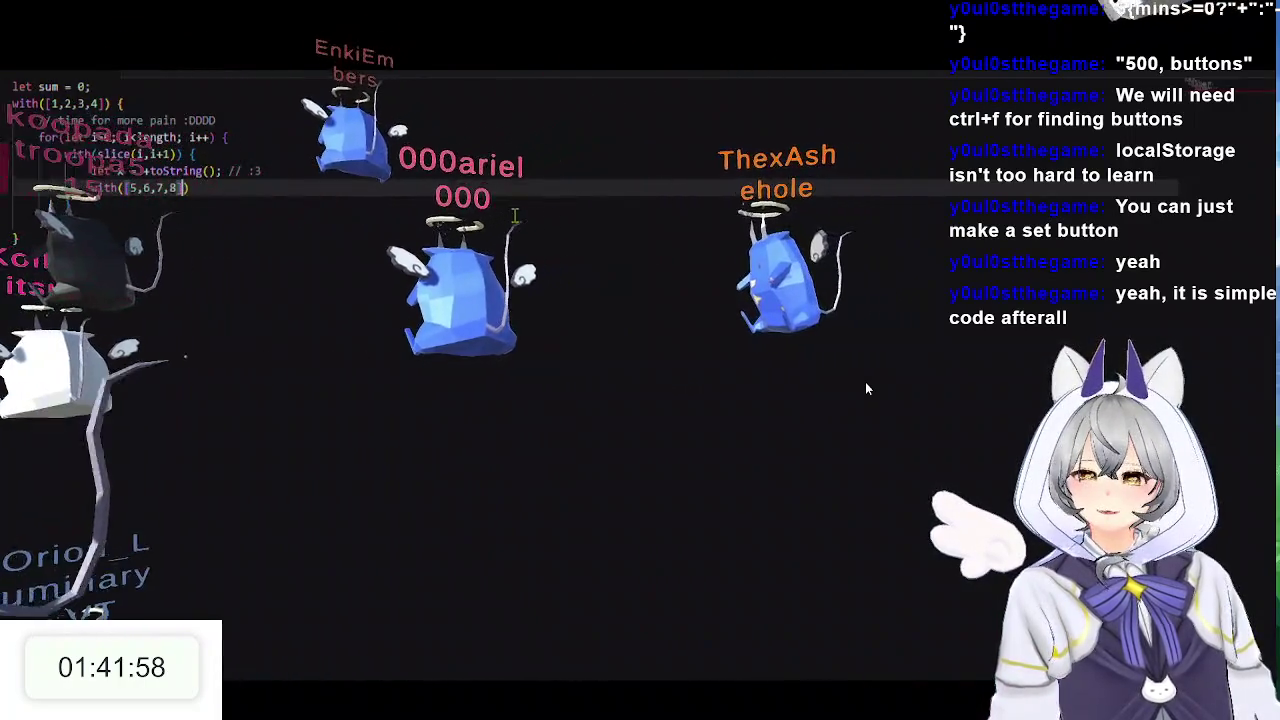
{"action": "type", "text": "{"}
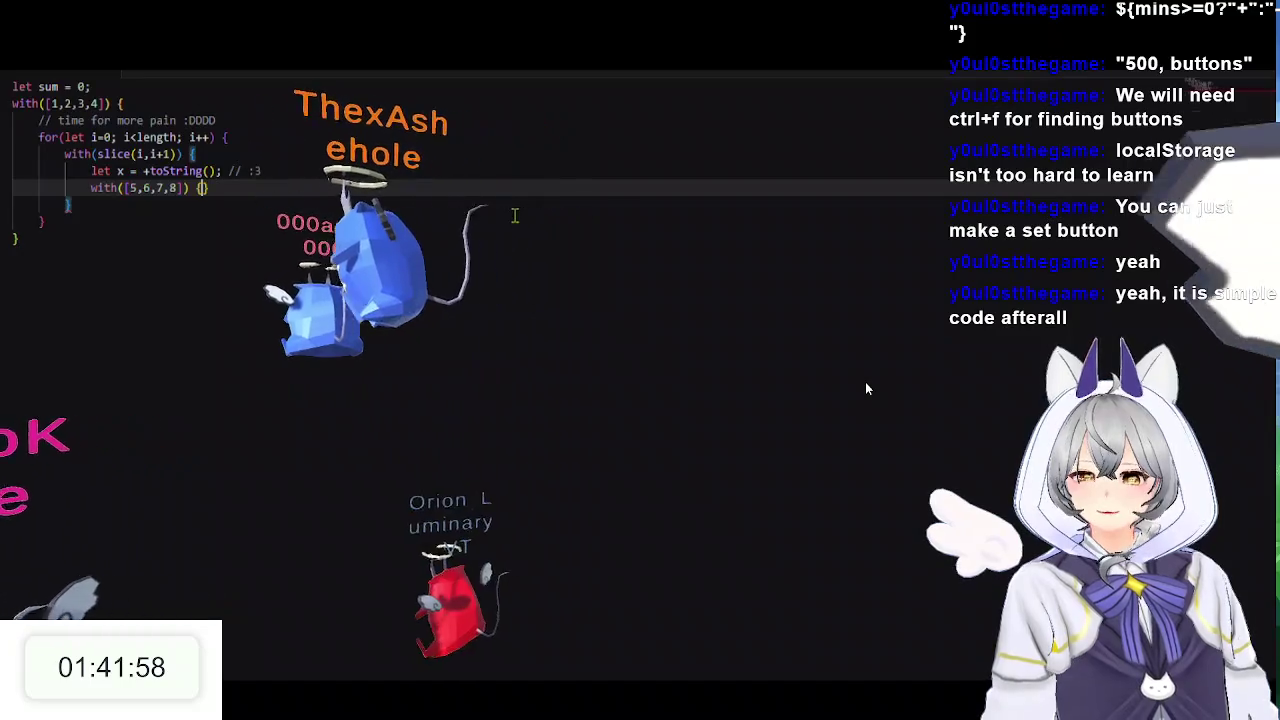
{"action": "key", "text": "Return"}
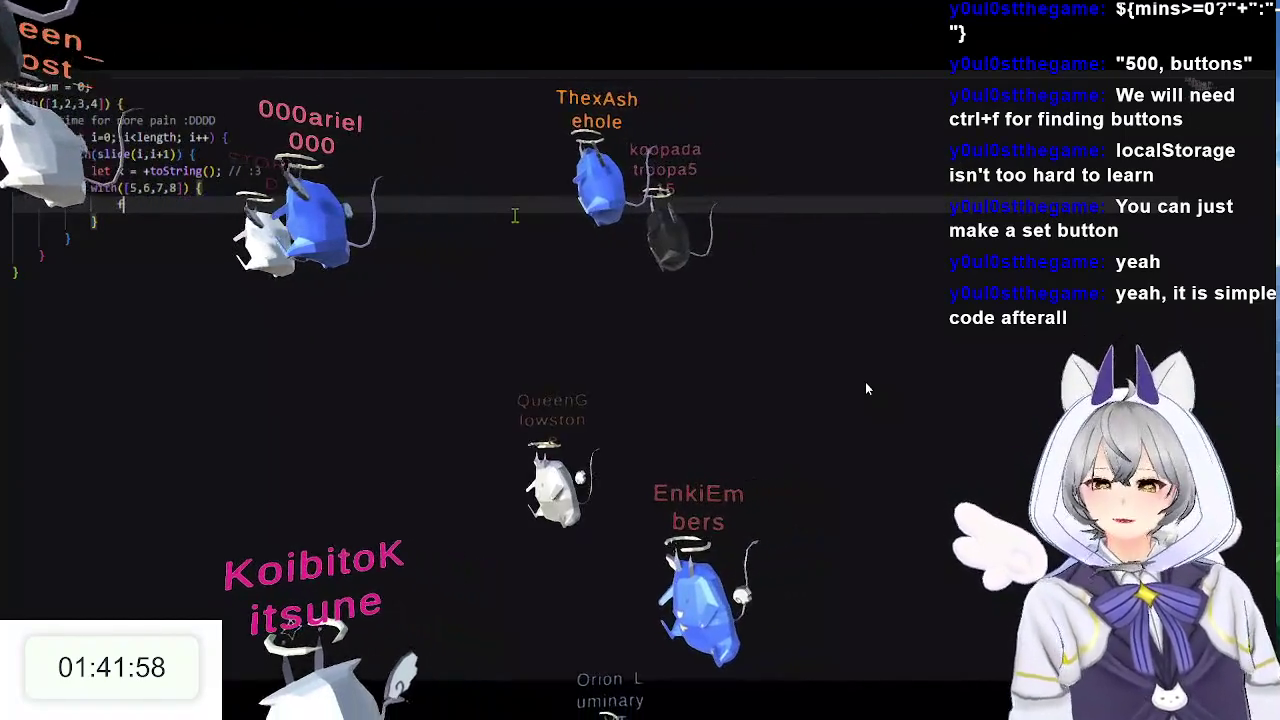
{"action": "type", "text": "for(let i"}
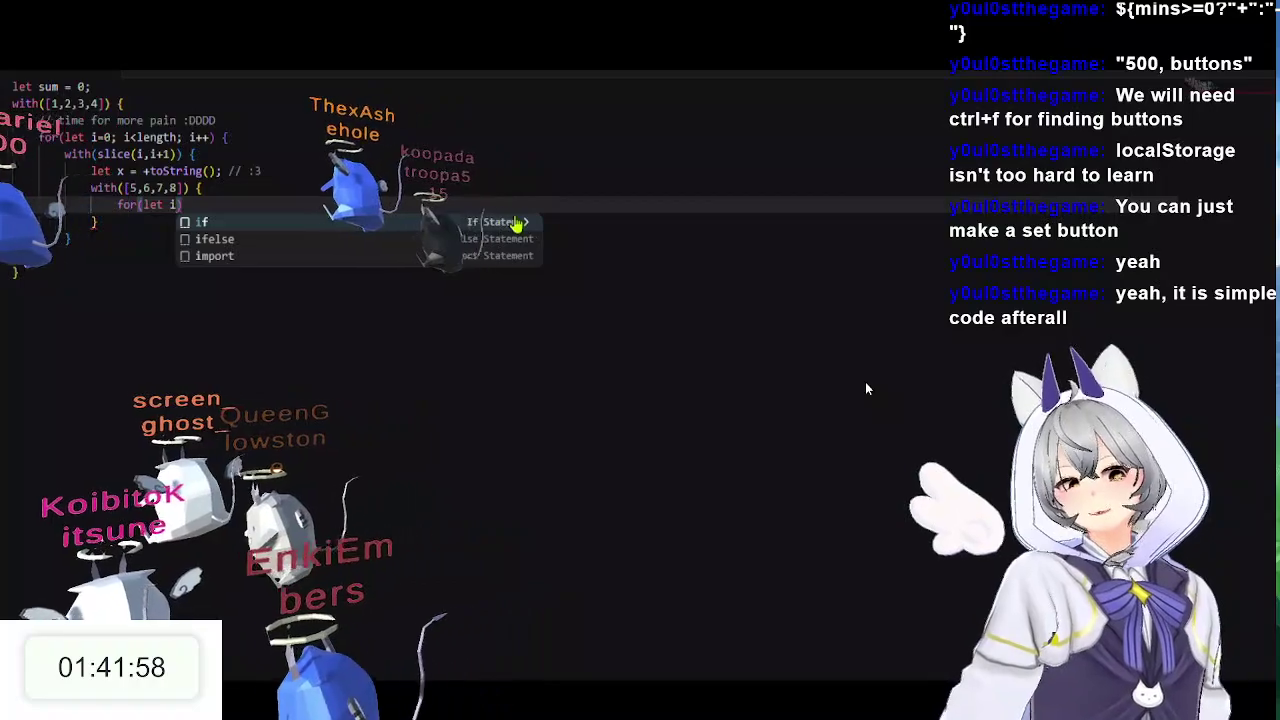
{"action": "type", "text": "=0; i<length; i"}
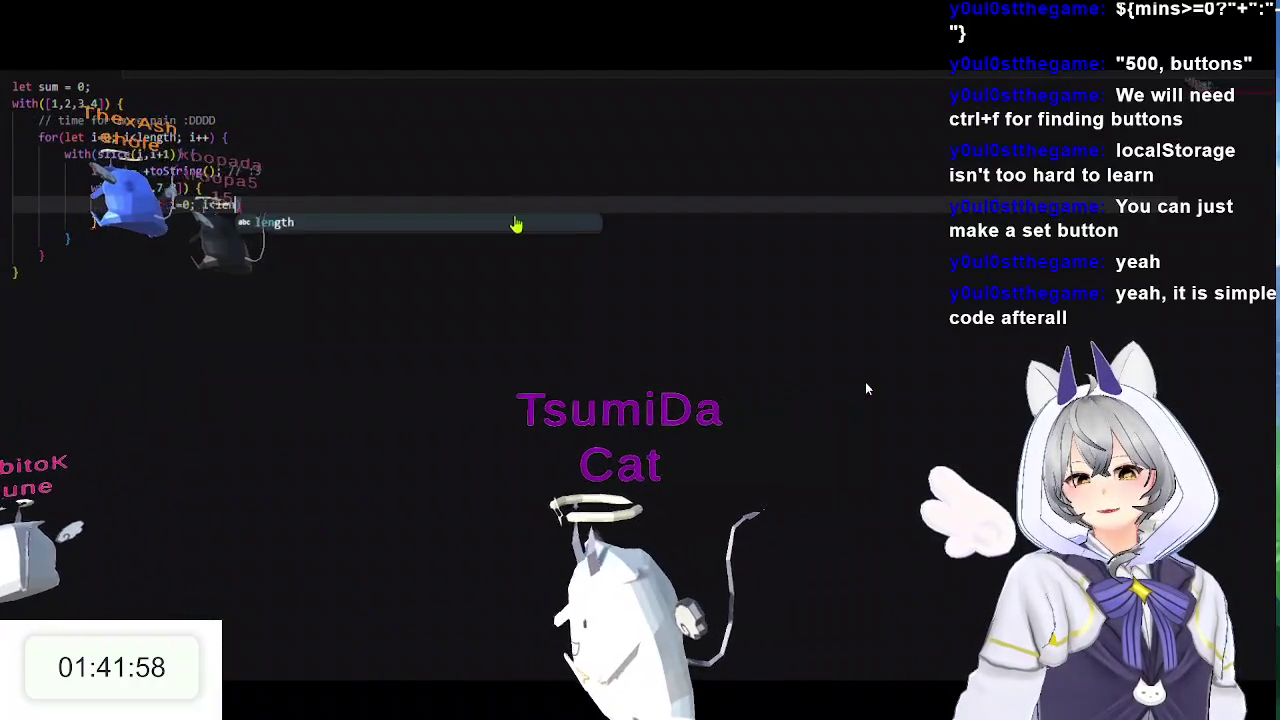
{"action": "type", "text": "++) {"}
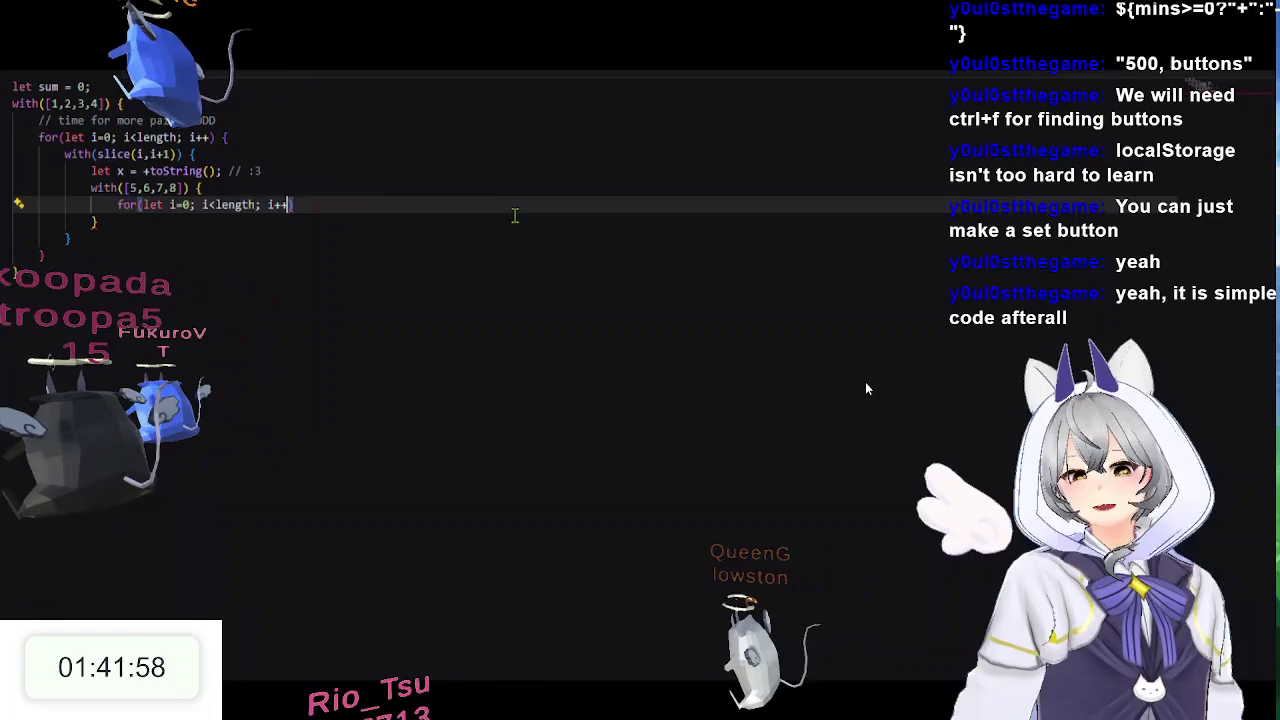
{"action": "key", "text": "Return"}
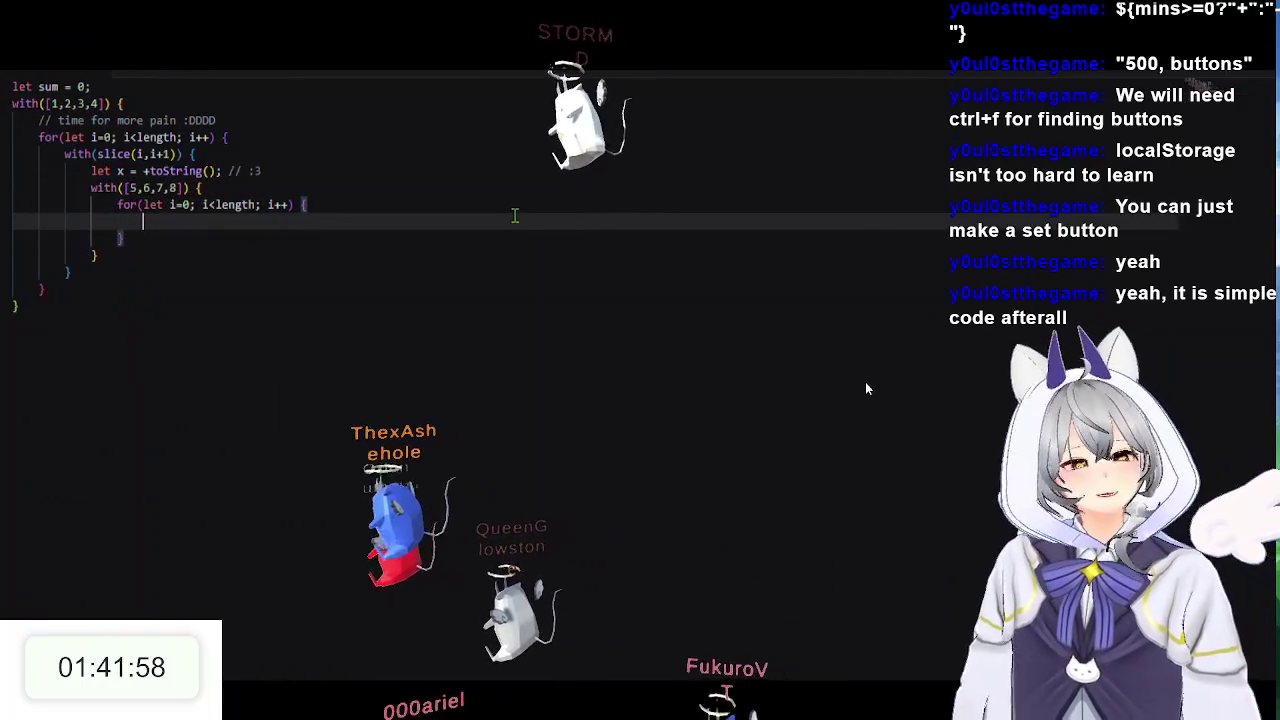
Step: Inside the inner loop, add with(slice(i,i+1)) containing 'sum += x * +toString();'
{"action": "type", "text": "lice"}
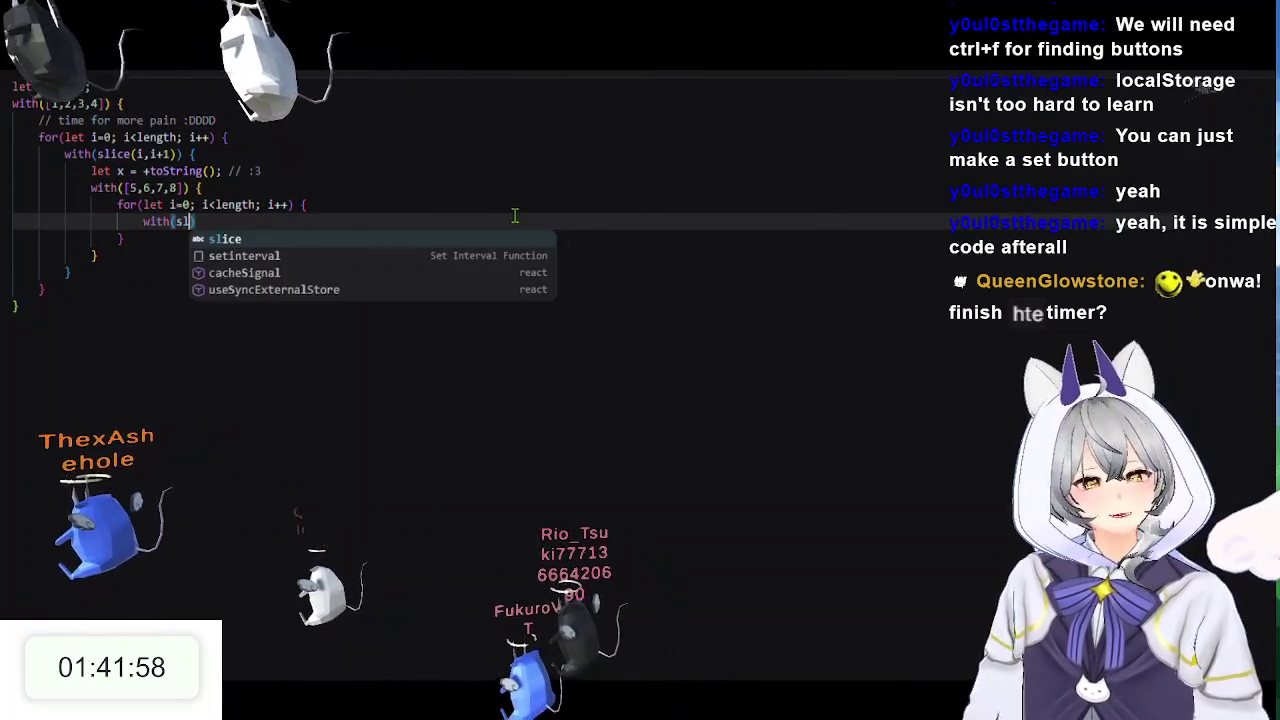
{"action": "type", "text": "i+1"}
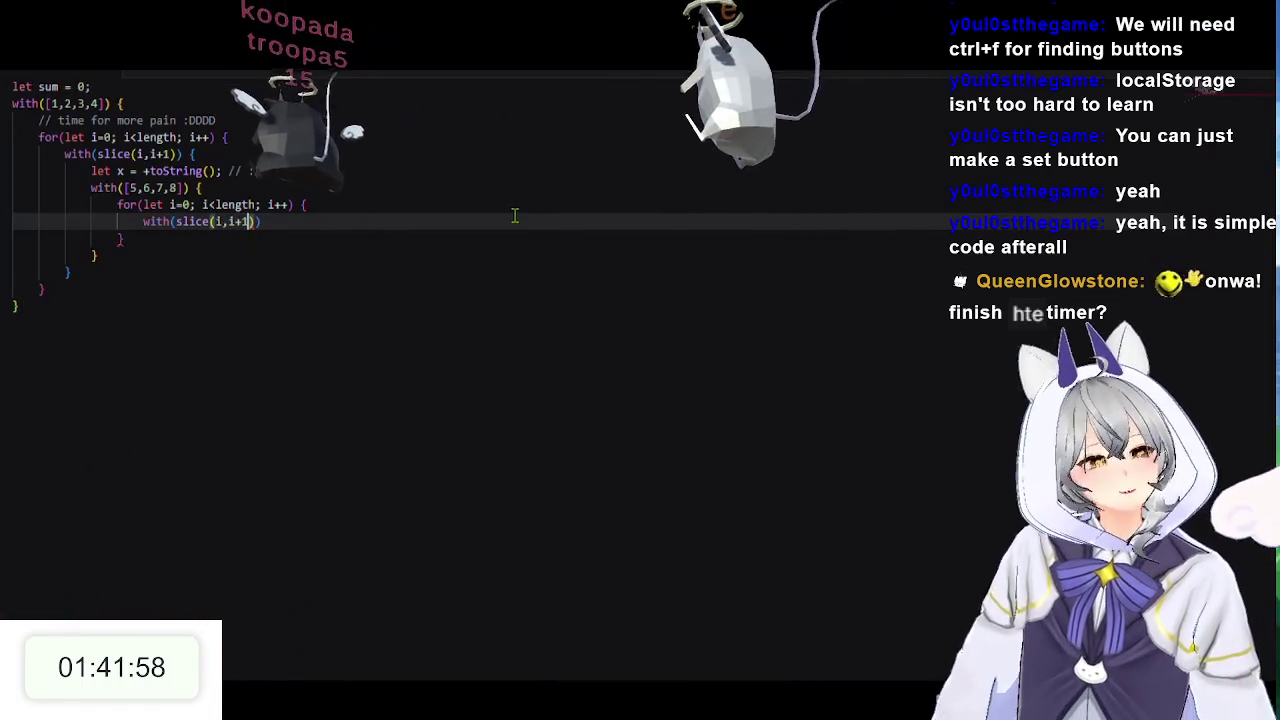
{"action": "type", "text": " {"}
{"action": "key", "text": "Return"}
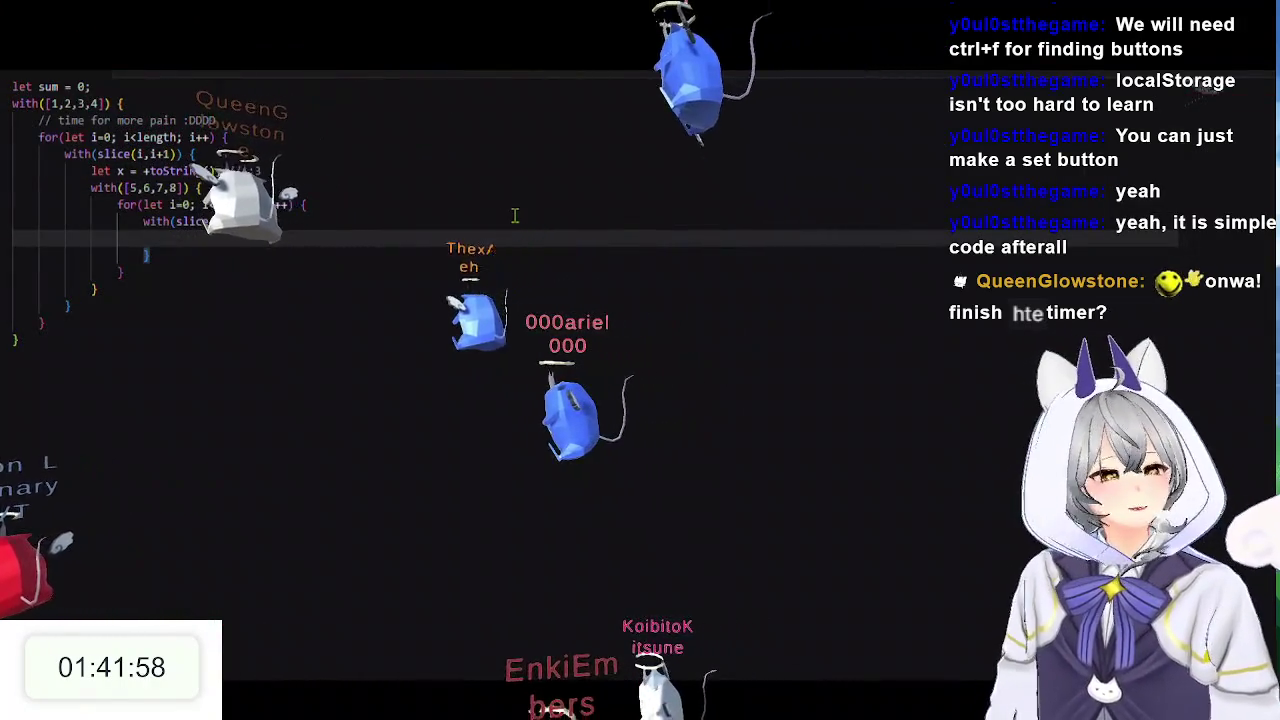
{"action": "type", "text": "sum"}
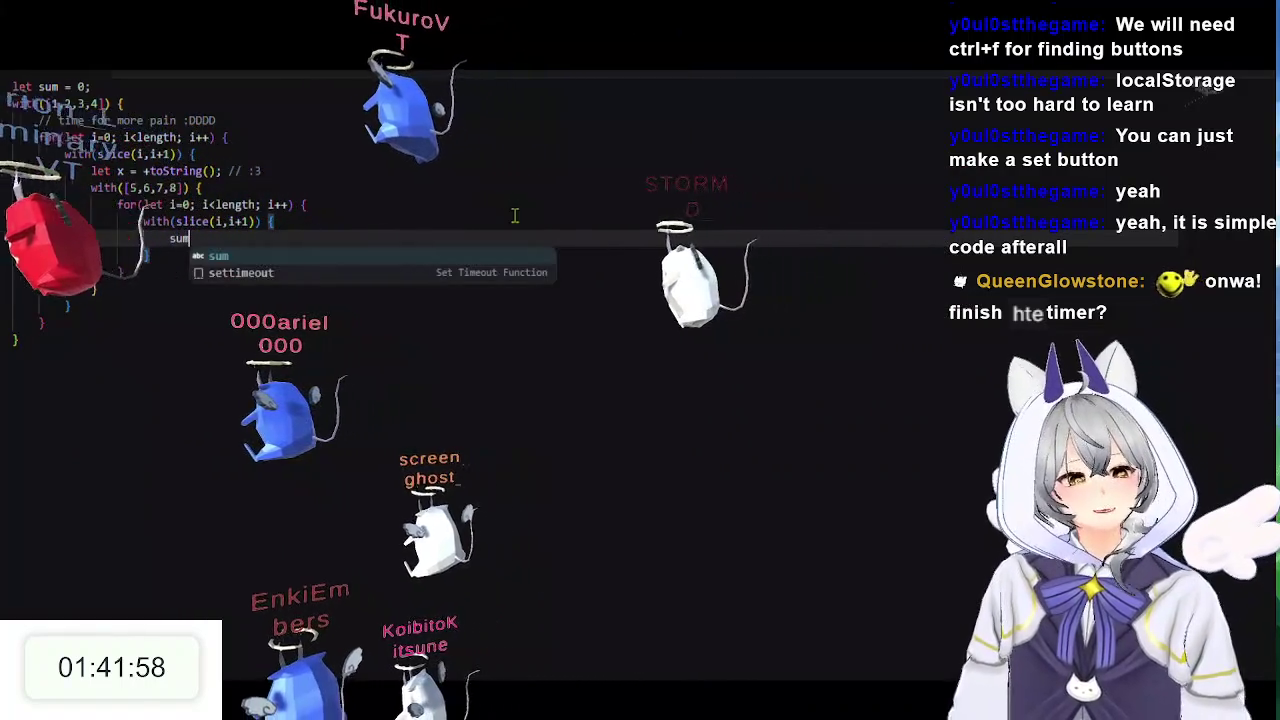
{"action": "type", "text": "+"}
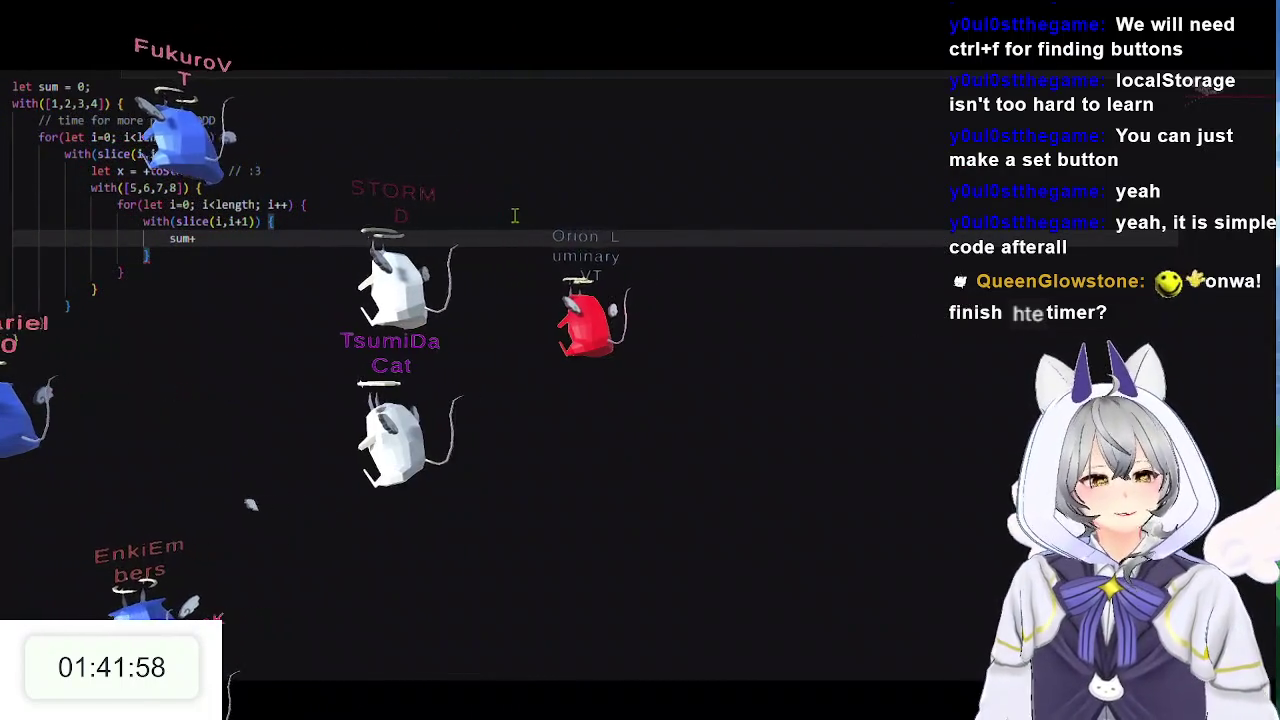
{"action": "type", "text": "+="}
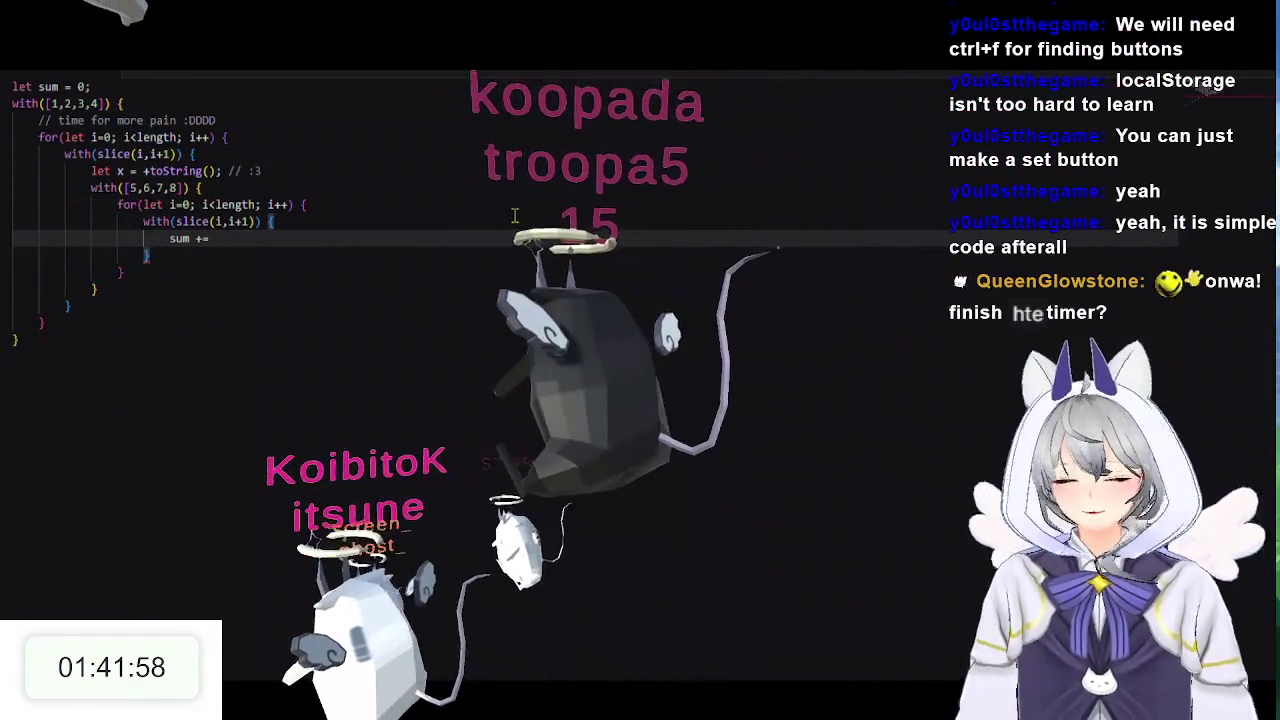
{"action": "type", "text": " x"}
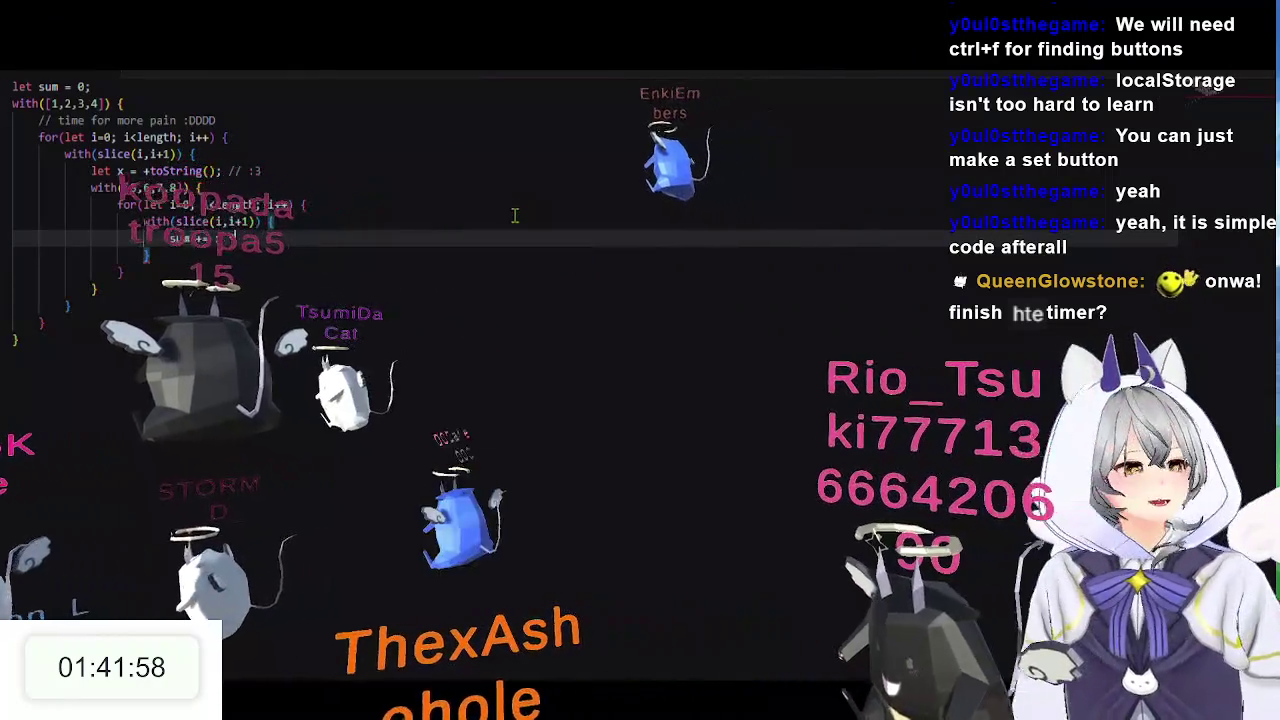
{"action": "type", "text": " *"}
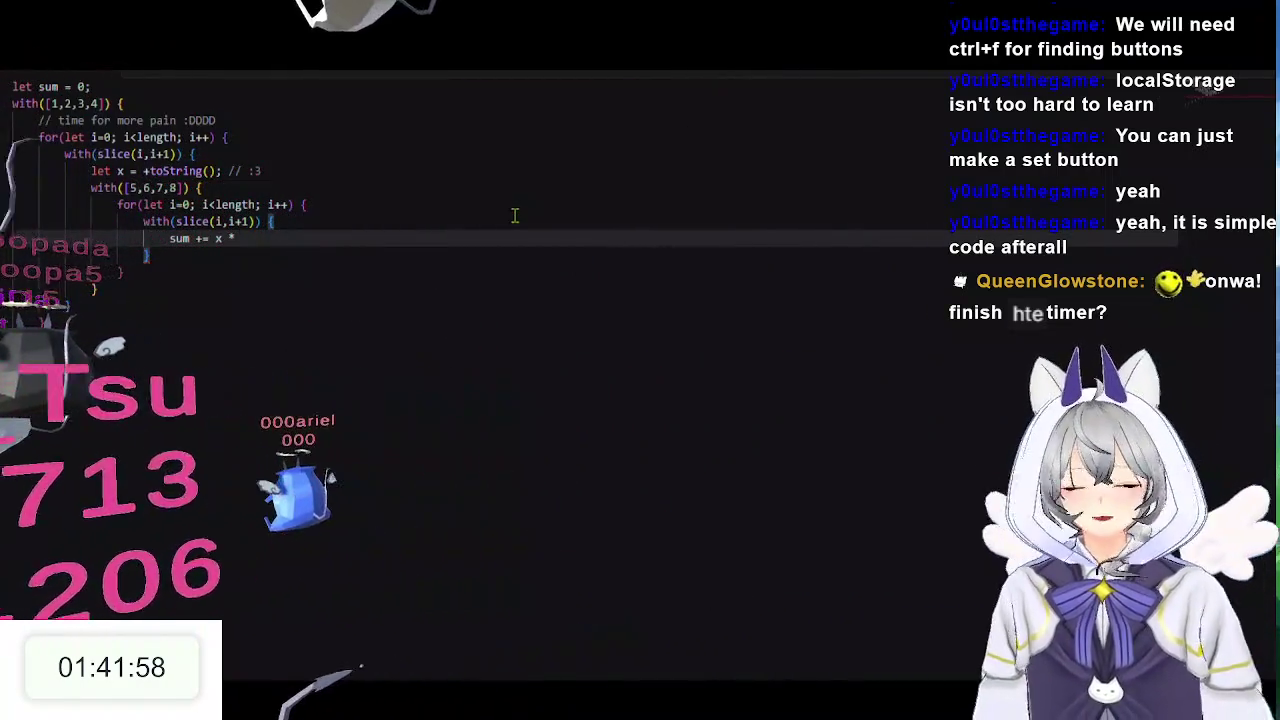
{"action": "type", "text": "oString("}
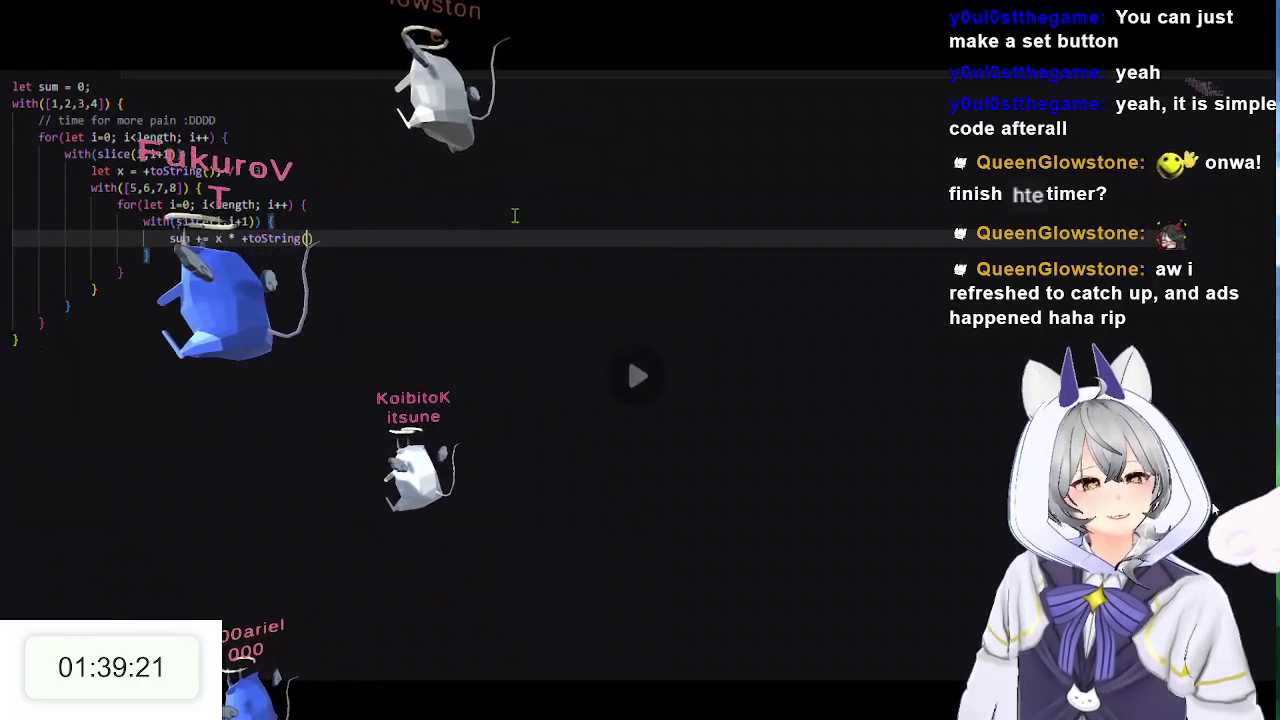
{"action": "type", "text": ";"}
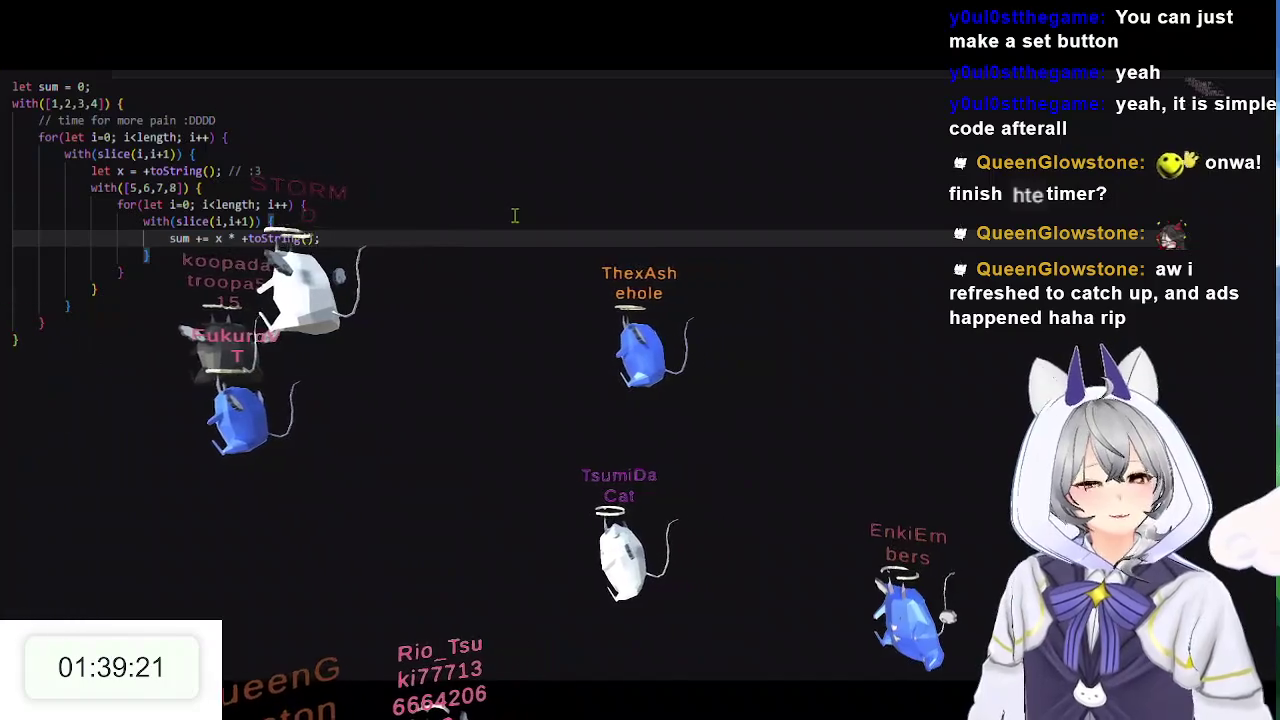
Step: At the end of the file, add a with(console) block calling log(sum) with a 'Yayyyyy :DDDD' comment
{"action": "key", "text": "ctrl+End"}
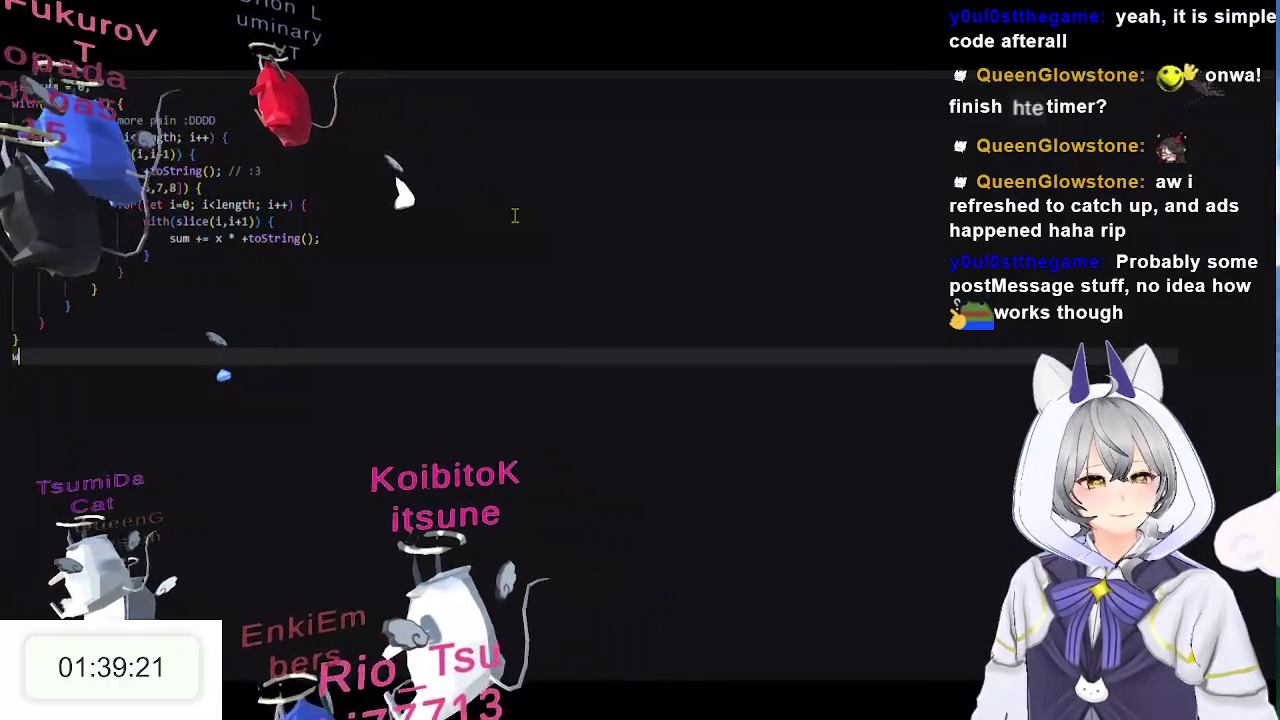
{"action": "type", "text": "with"}
{"action": "type", "text": "(console"}
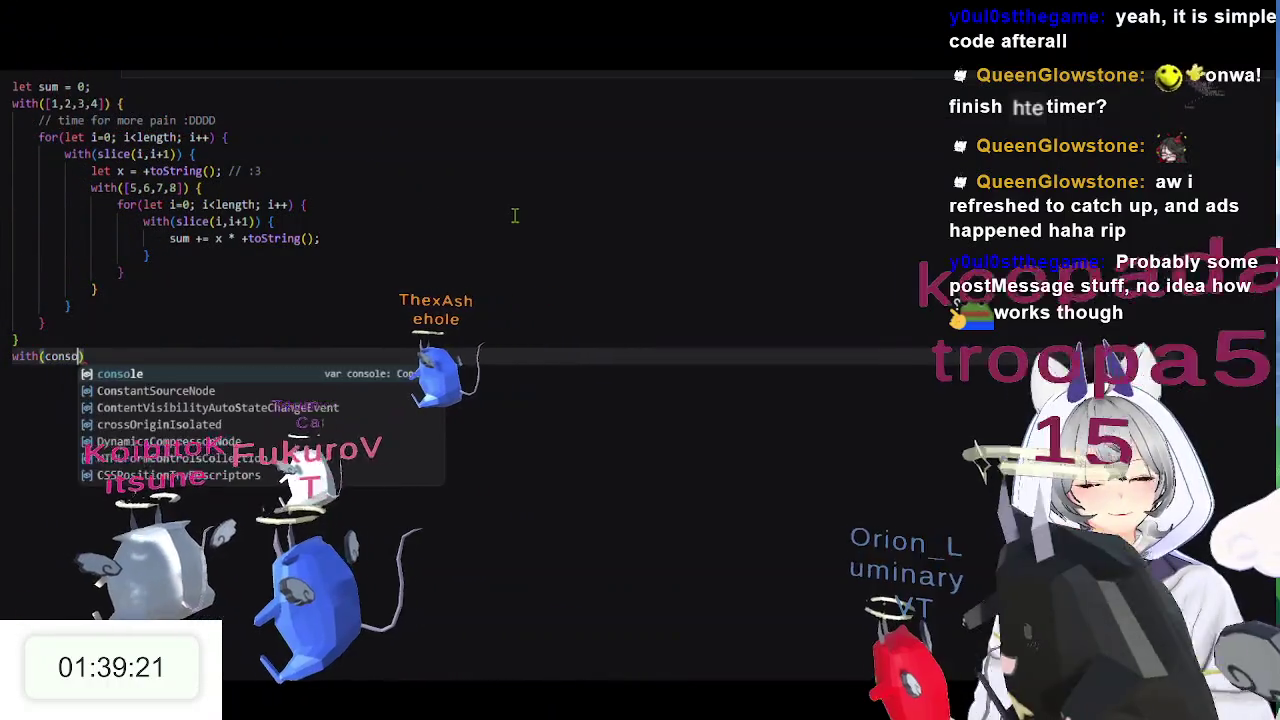
{"action": "type", "text": ") {"}
{"action": "key", "text": "Return"}
{"action": "type", "text": "log(sum); '"}
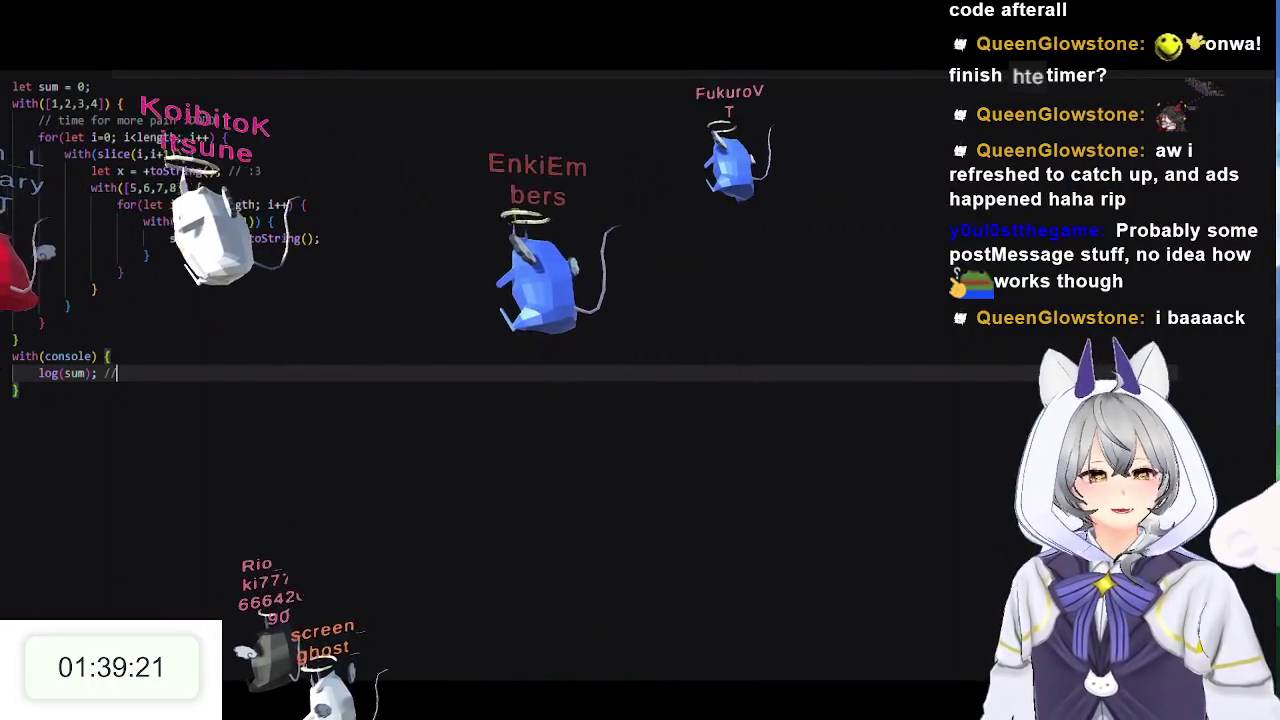
{"action": "type", "text": " Yay"}
{"action": "type", "text": "yyyy :DDD"}
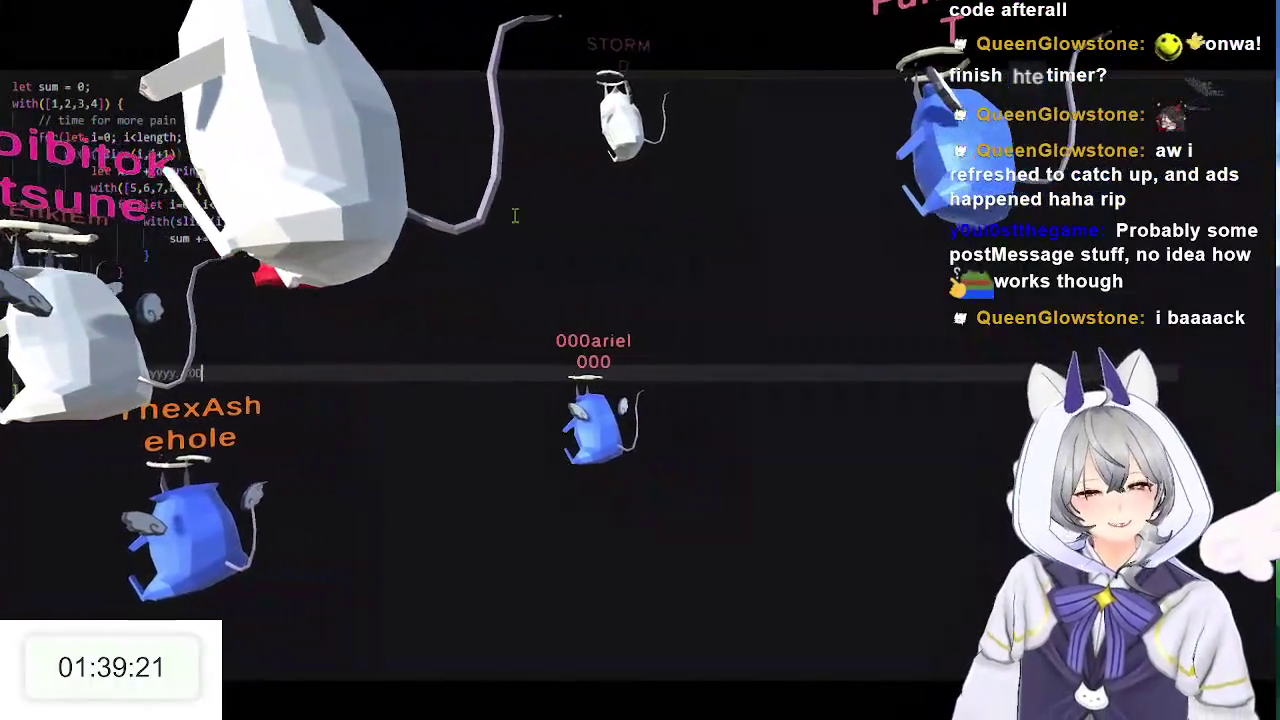
{"action": "type", "text": "DDDDDDDDD"}
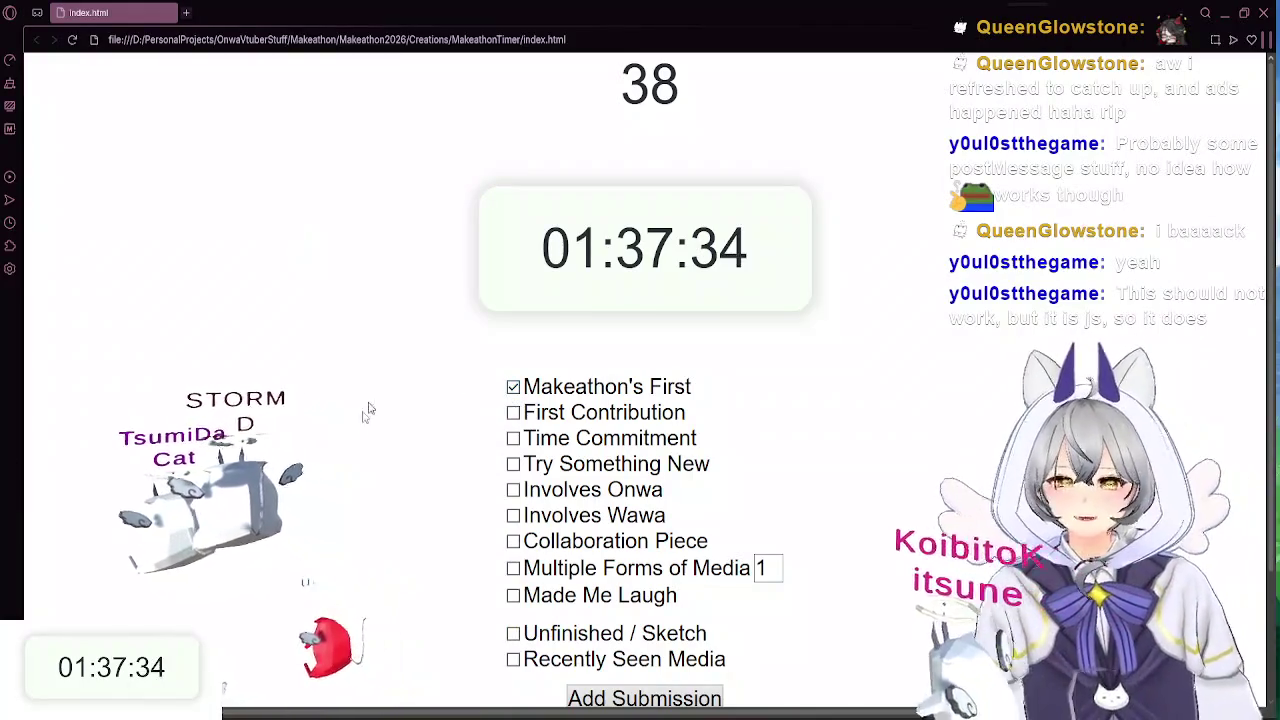
Step: Check First Contribution and Multiple Forms of Media, then add the submission to extend the timer
{"action": "left_click", "coordinate": [511, 413]}
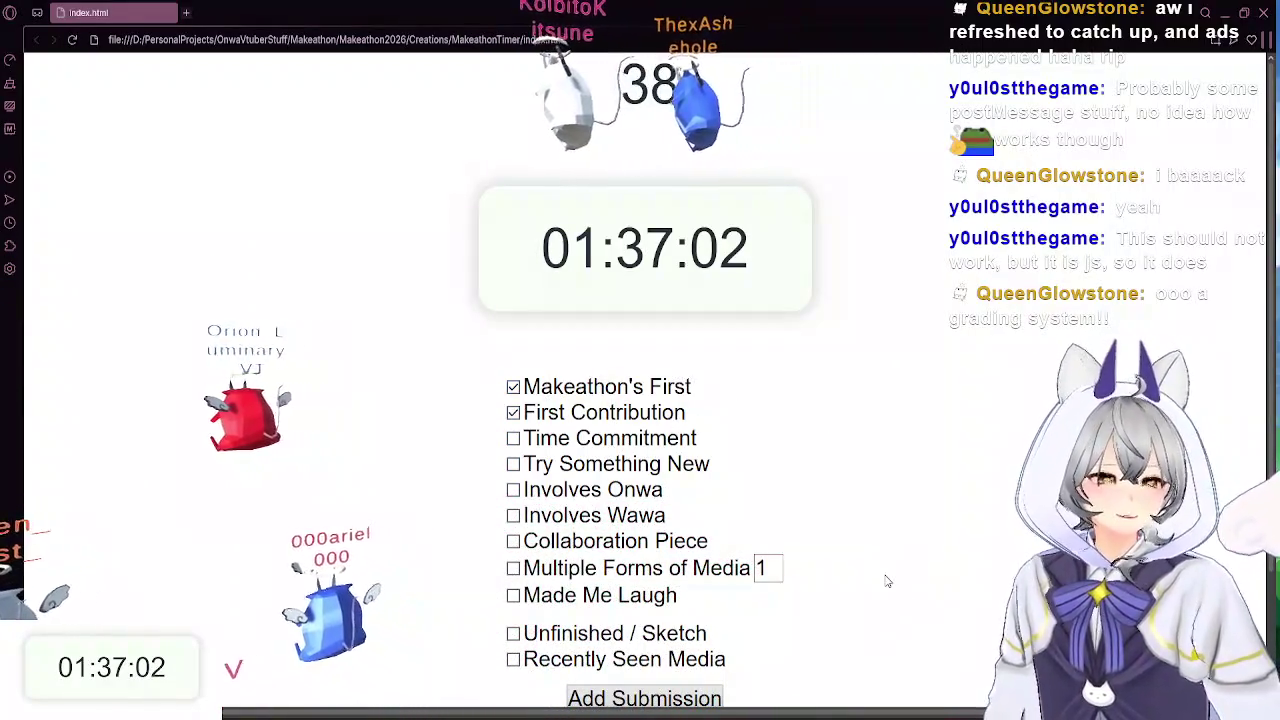
{"action": "left_click", "coordinate": [513, 568]}
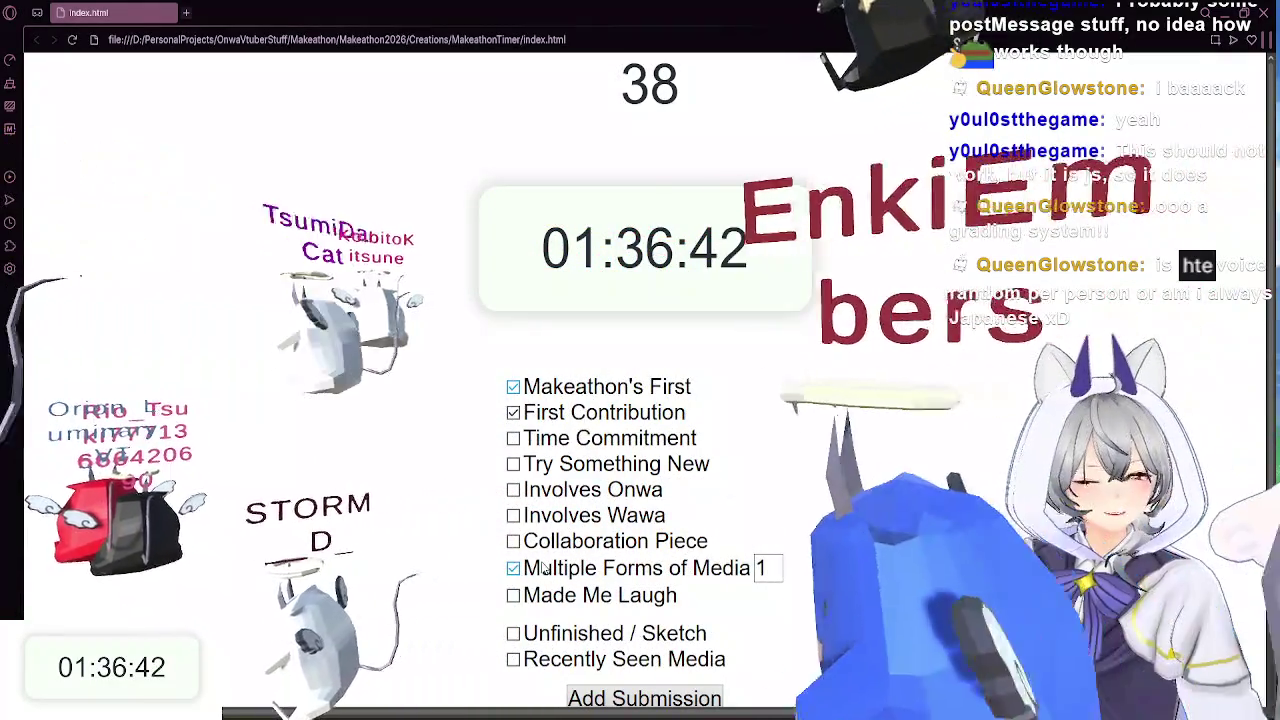
{"action": "left_click", "coordinate": [541, 567]}
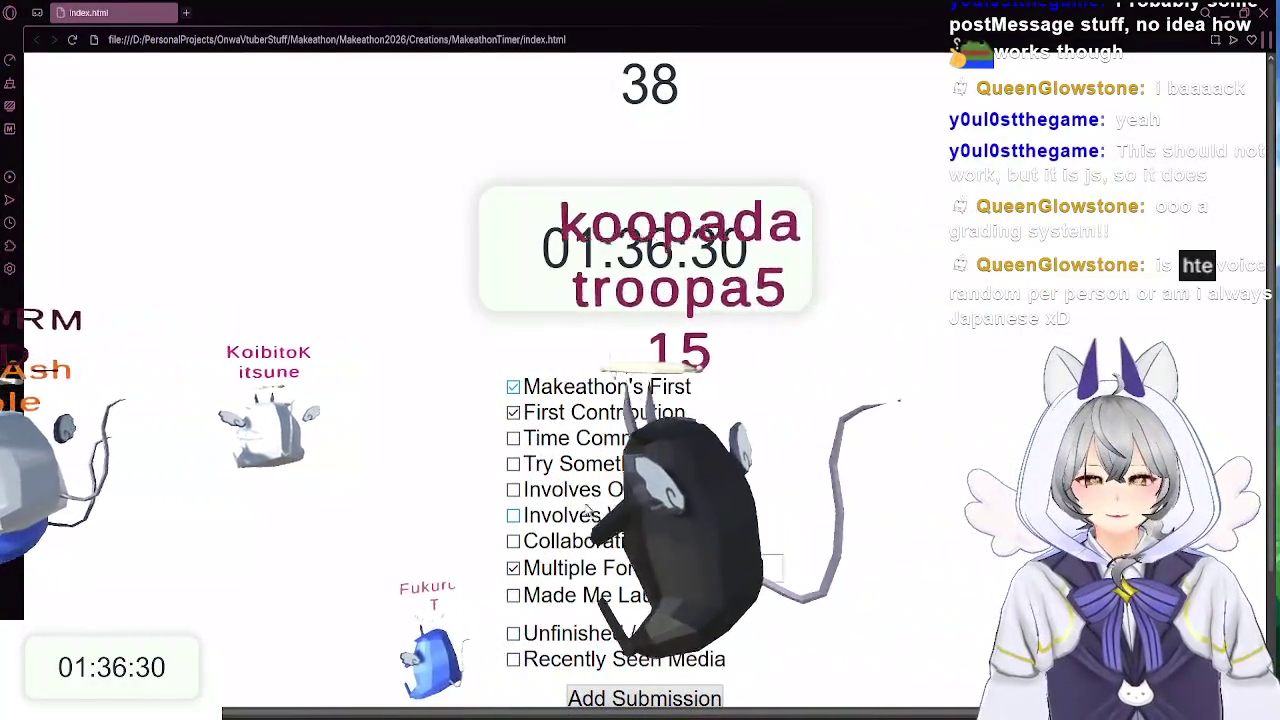
{"action": "left_click", "coordinate": [635, 690]}
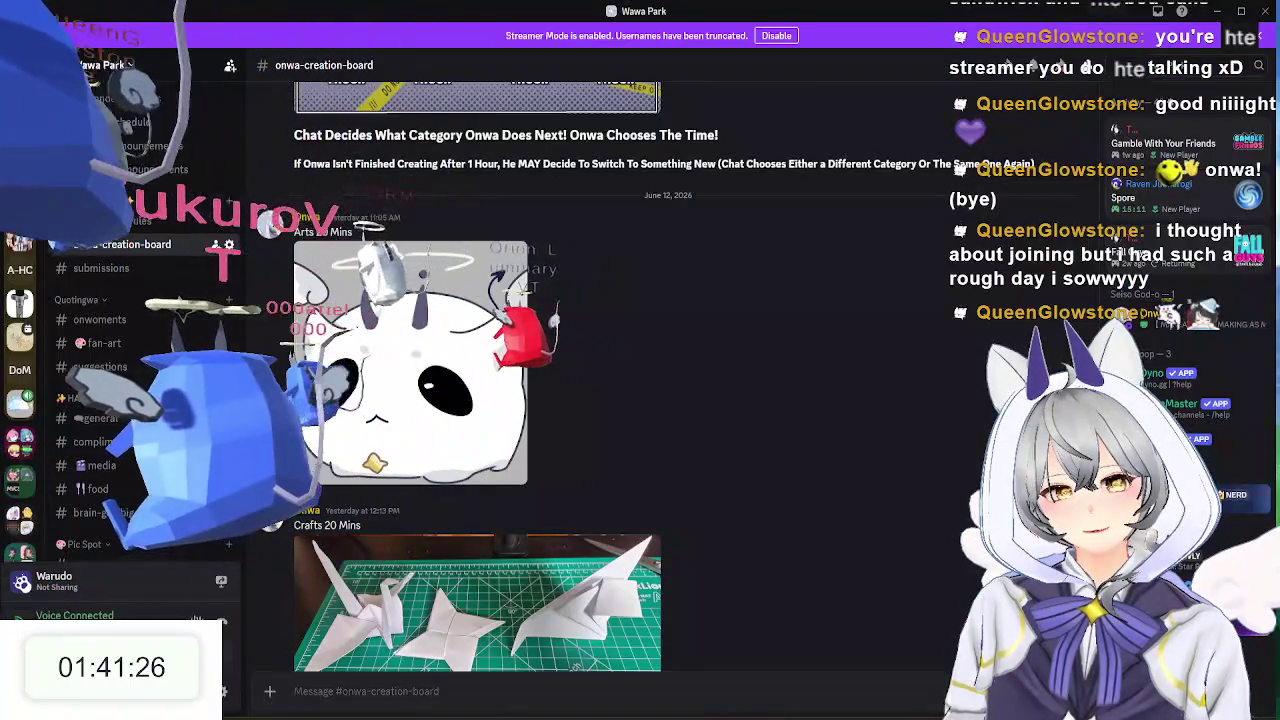
Step: View the Arts 20 Mins drawing, the origami photo and the Drafts screenshot full size
{"action": "left_click", "coordinate": [368, 393]}
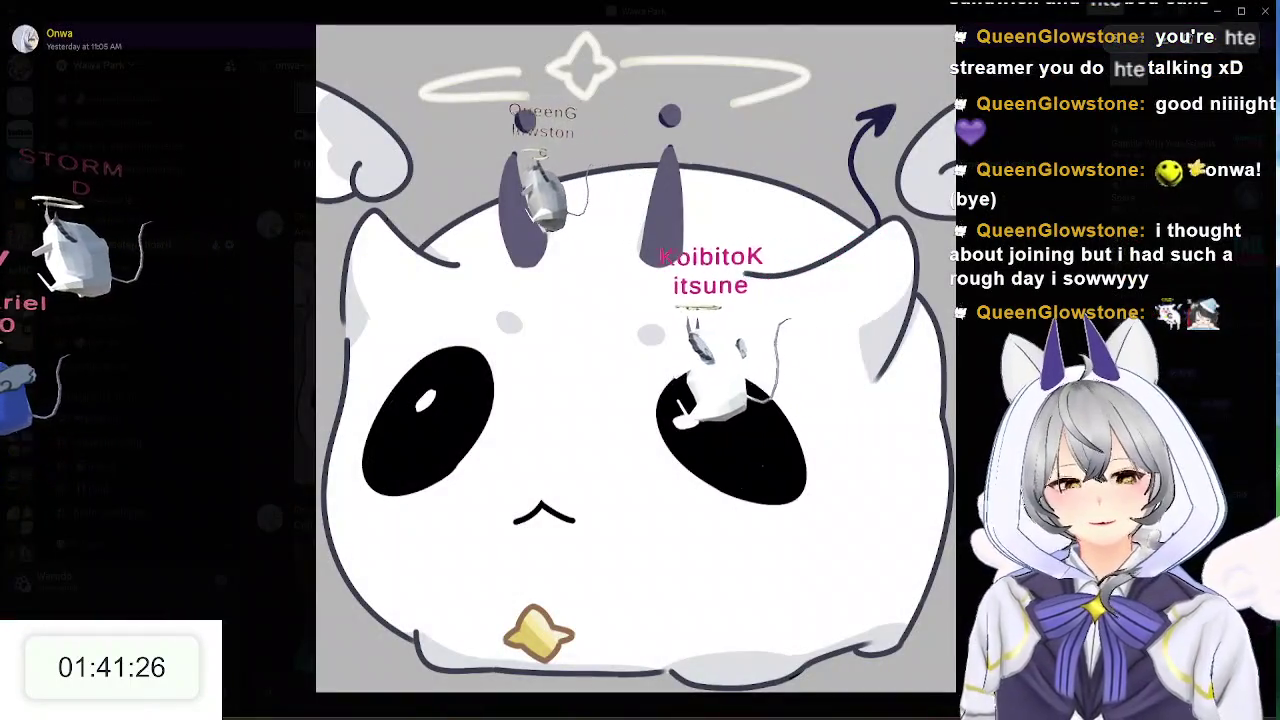
{"action": "key", "text": "Escape"}
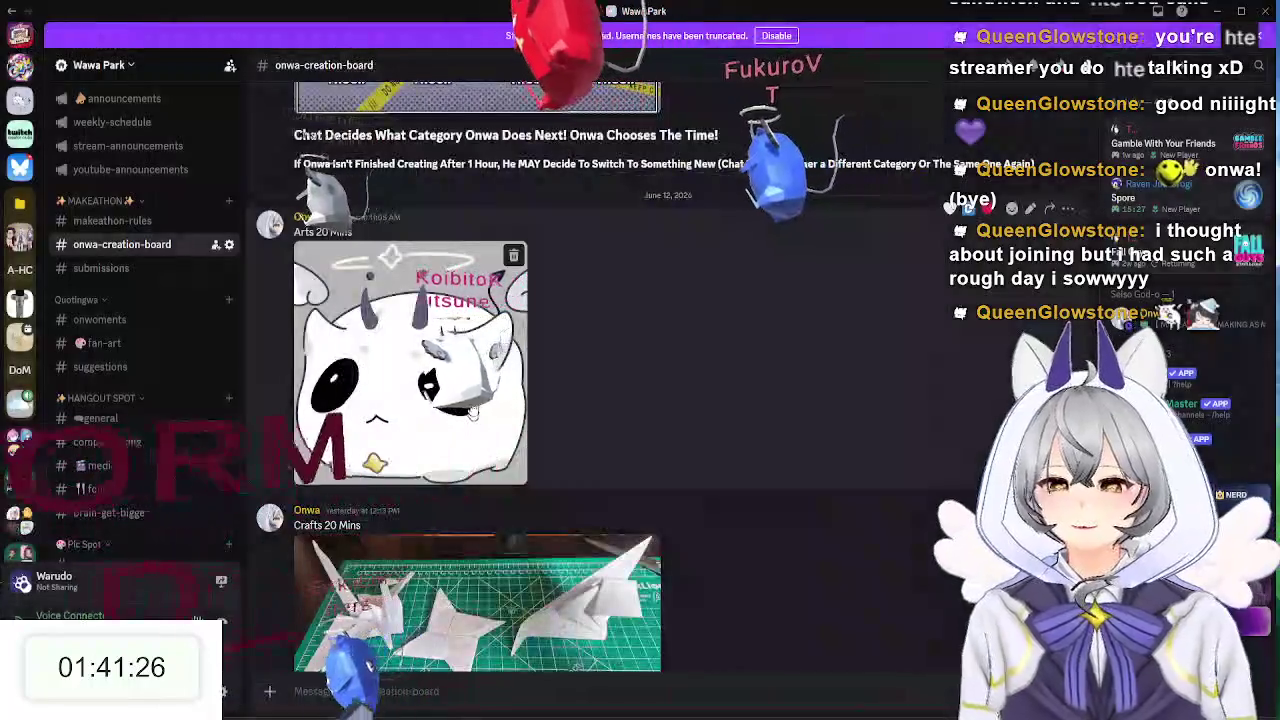
{"action": "scroll", "coordinate": [484, 433], "scroll_direction": "down", "scroll_amount": 4}
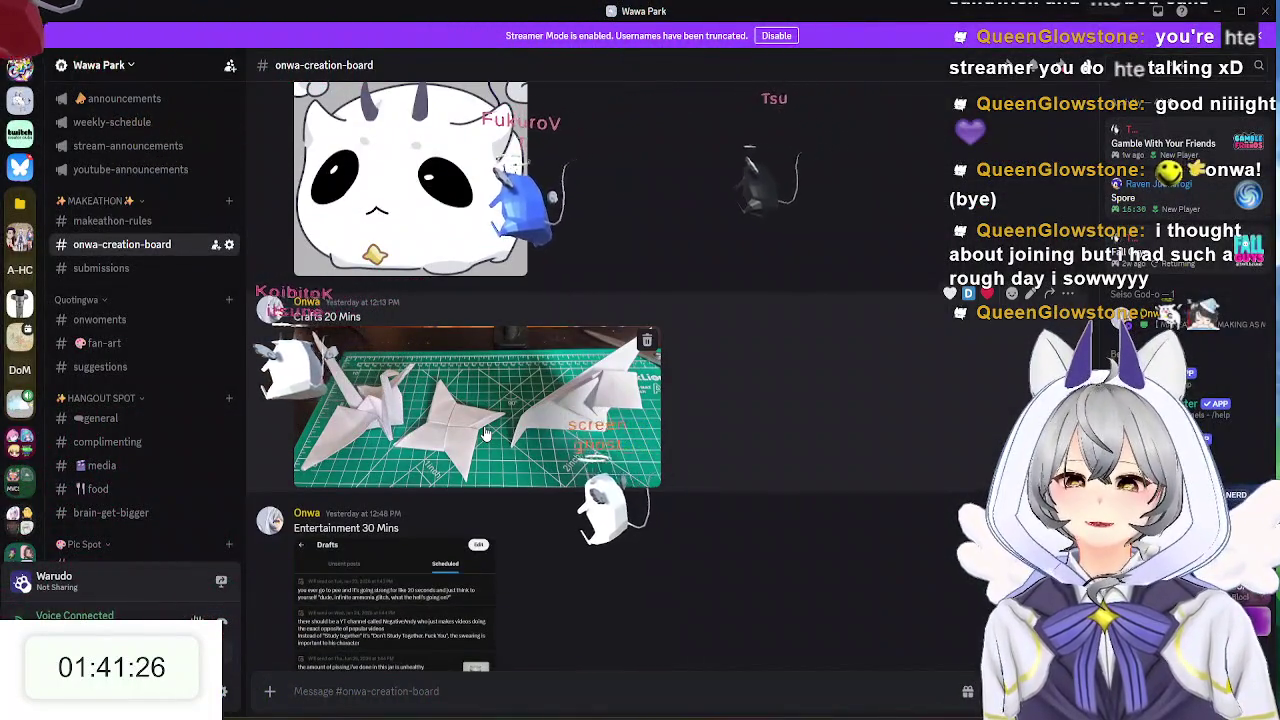
{"action": "left_click", "coordinate": [484, 433]}
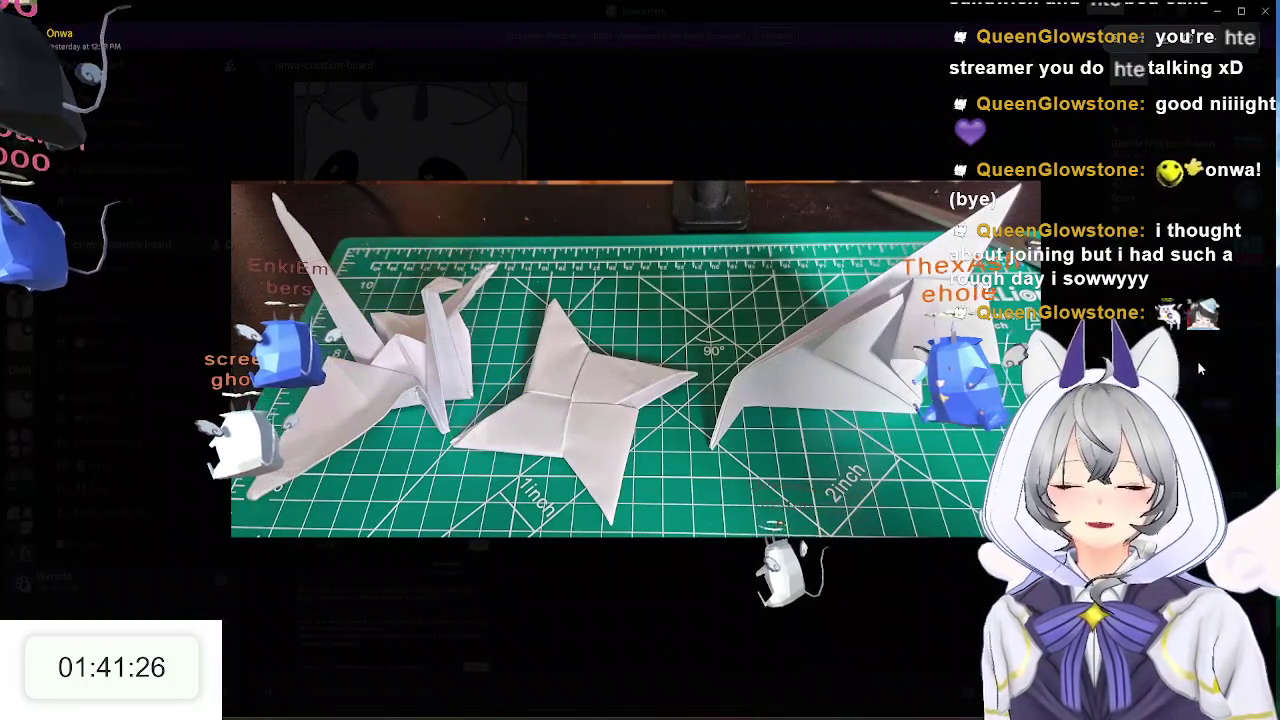
{"action": "key", "text": "Escape"}
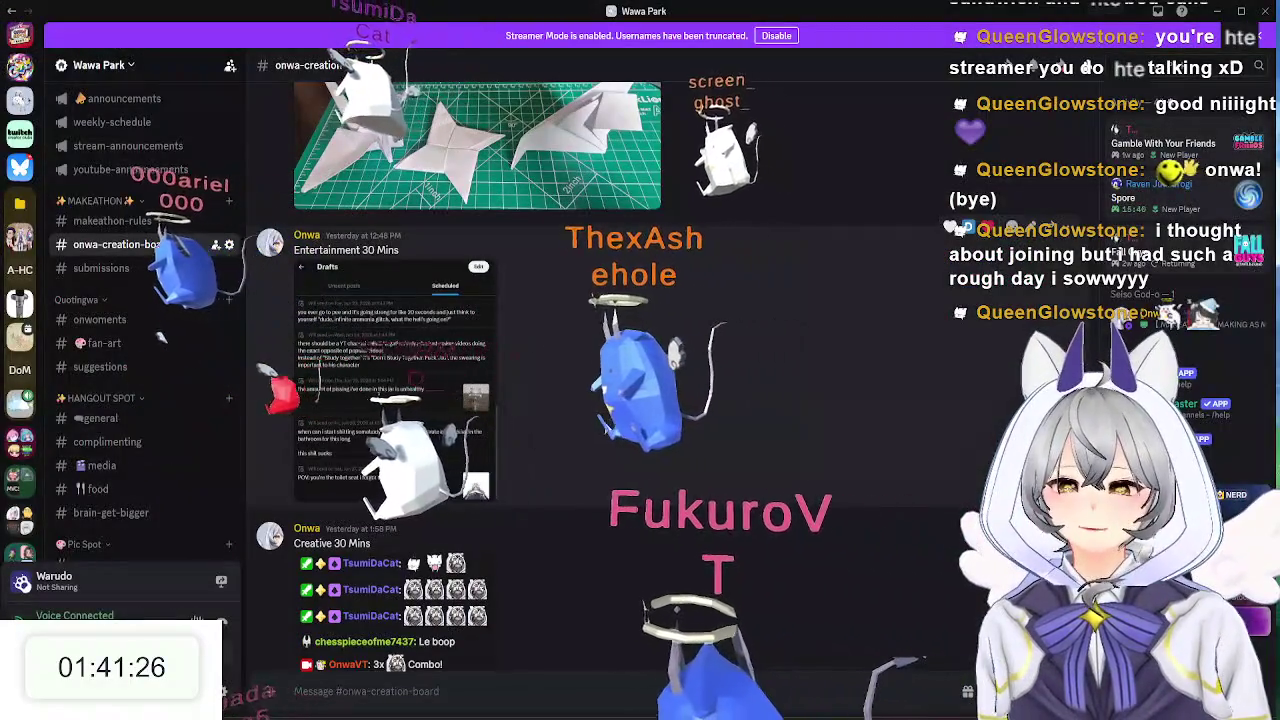
{"action": "left_click", "coordinate": [461, 434]}
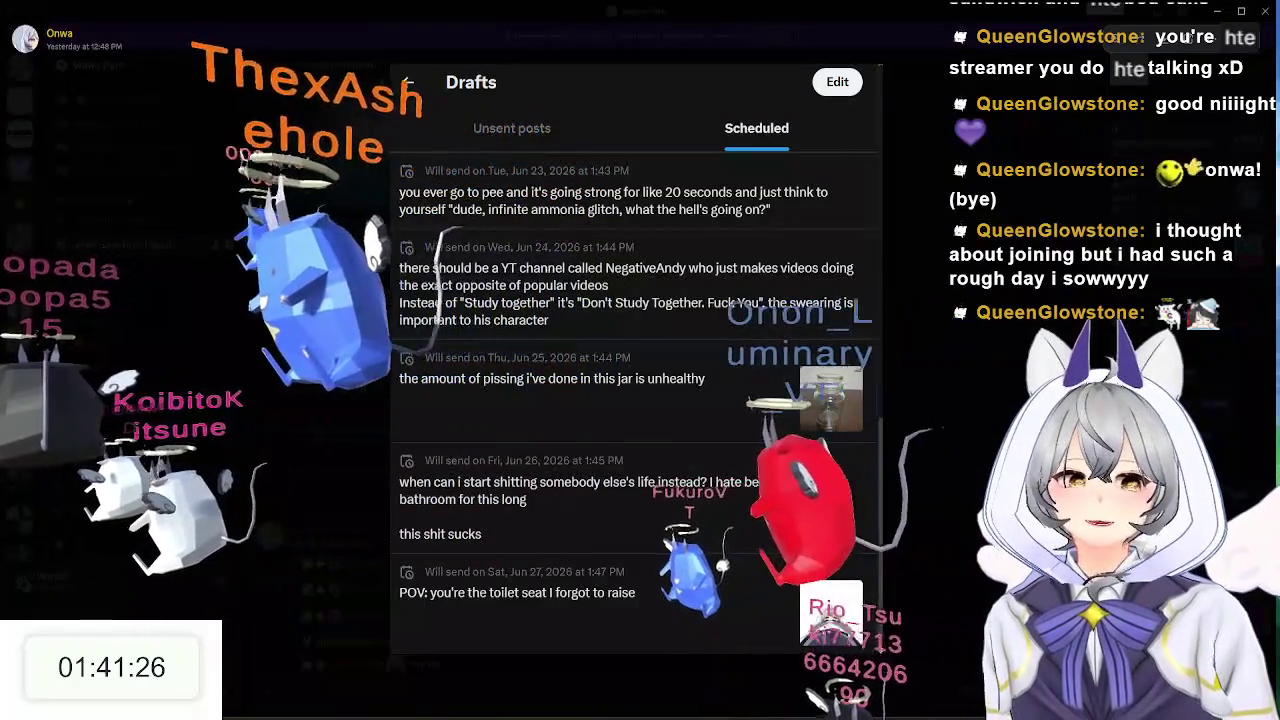
{"action": "left_click", "coordinate": [884, 565]}
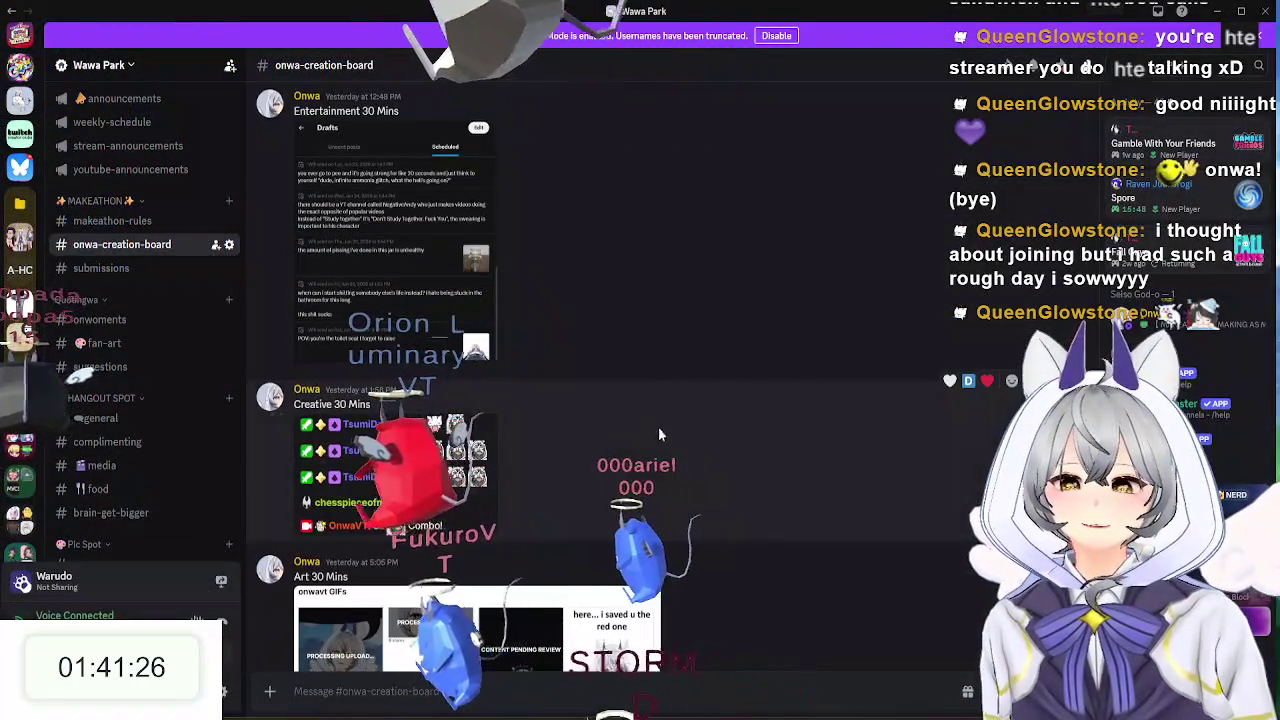
Step: Enlarge the Creative 30 Mins screenshot and the onwavt GIFs image
{"action": "left_click", "coordinate": [450, 500]}
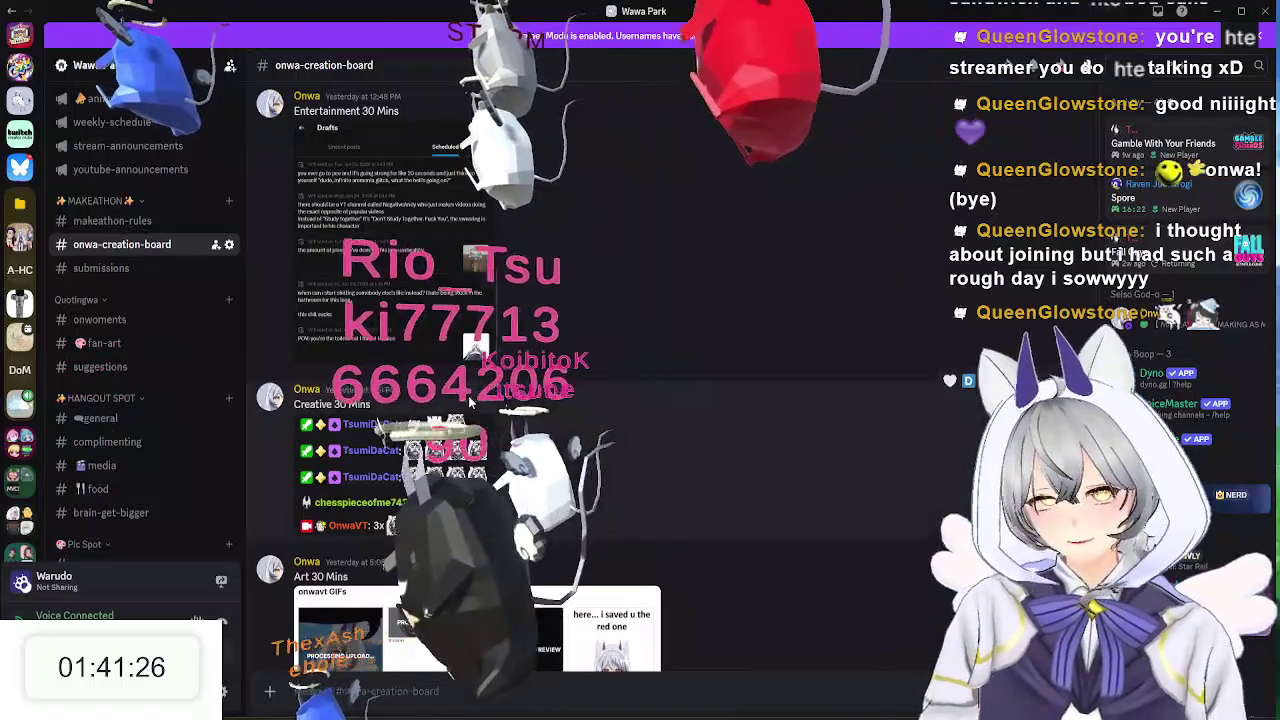
{"action": "scroll", "coordinate": [468, 395], "scroll_direction": "down", "scroll_amount": 3}
{"action": "left_click", "coordinate": [468, 395]}
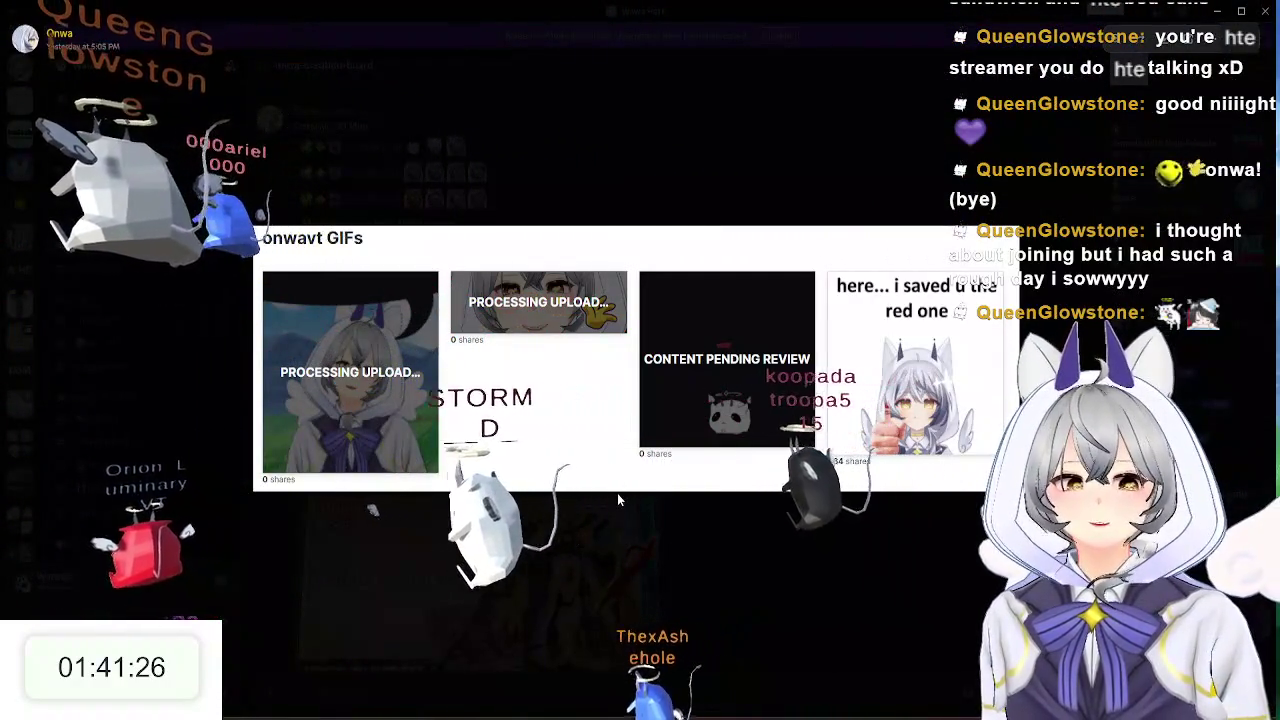
{"action": "left_click", "coordinate": [617, 494]}
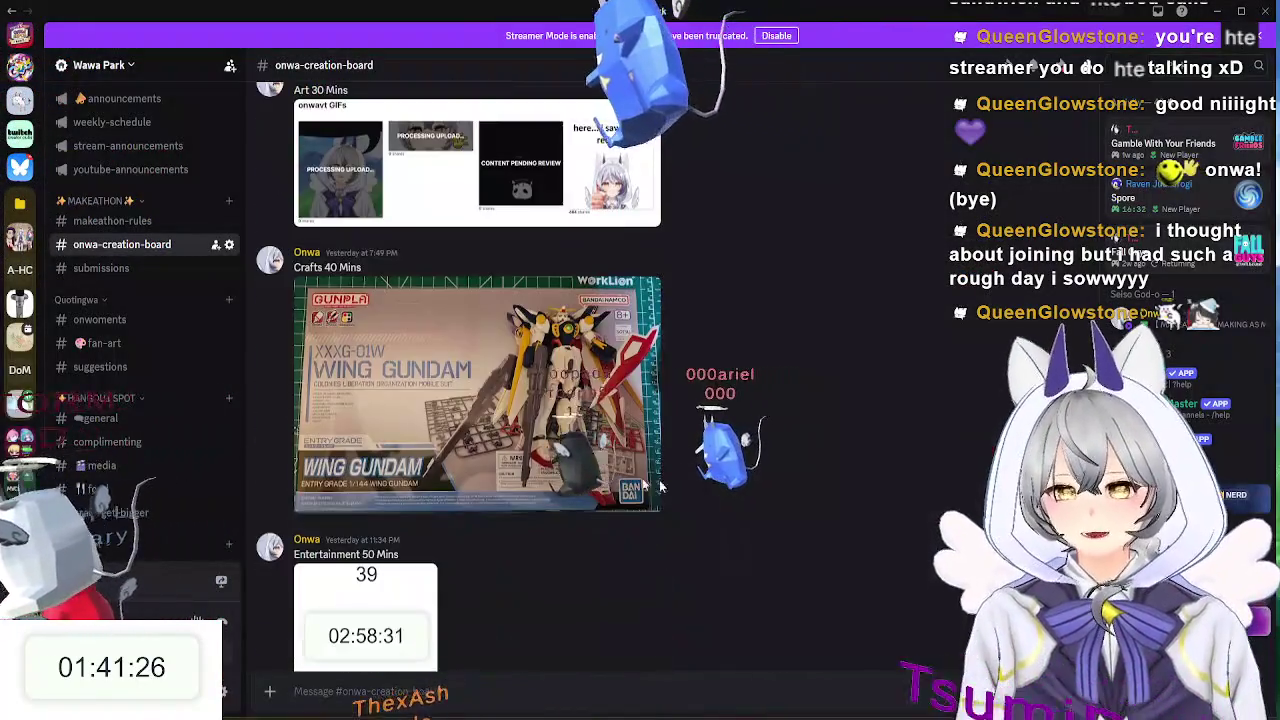
Step: View the Wing Gundam photo zoomed in, then the Entertainment 50 Mins timer screenshot
{"action": "left_click", "coordinate": [655, 488]}
{"action": "scroll", "coordinate": [798, 479], "scroll_direction": "down", "scroll_amount": 2}
{"action": "scroll", "coordinate": [799, 474], "scroll_direction": "down", "scroll_amount": 3}
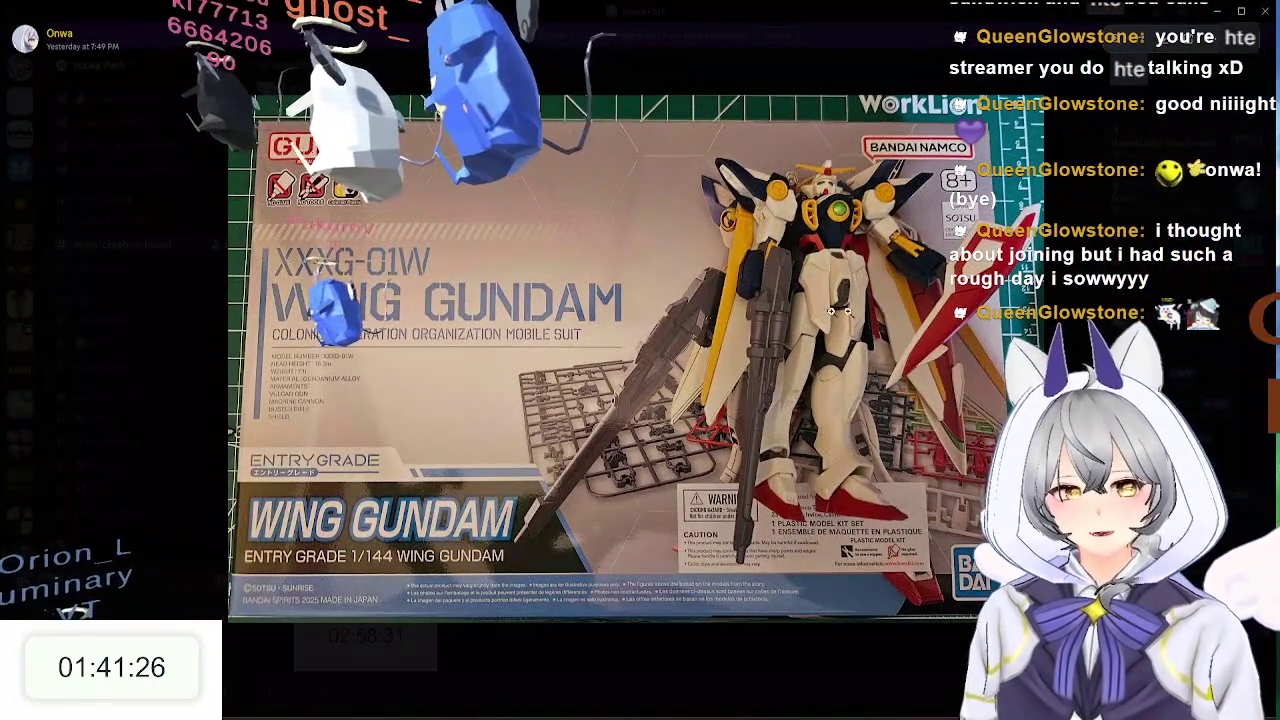
{"action": "left_click", "coordinate": [1082, 349]}
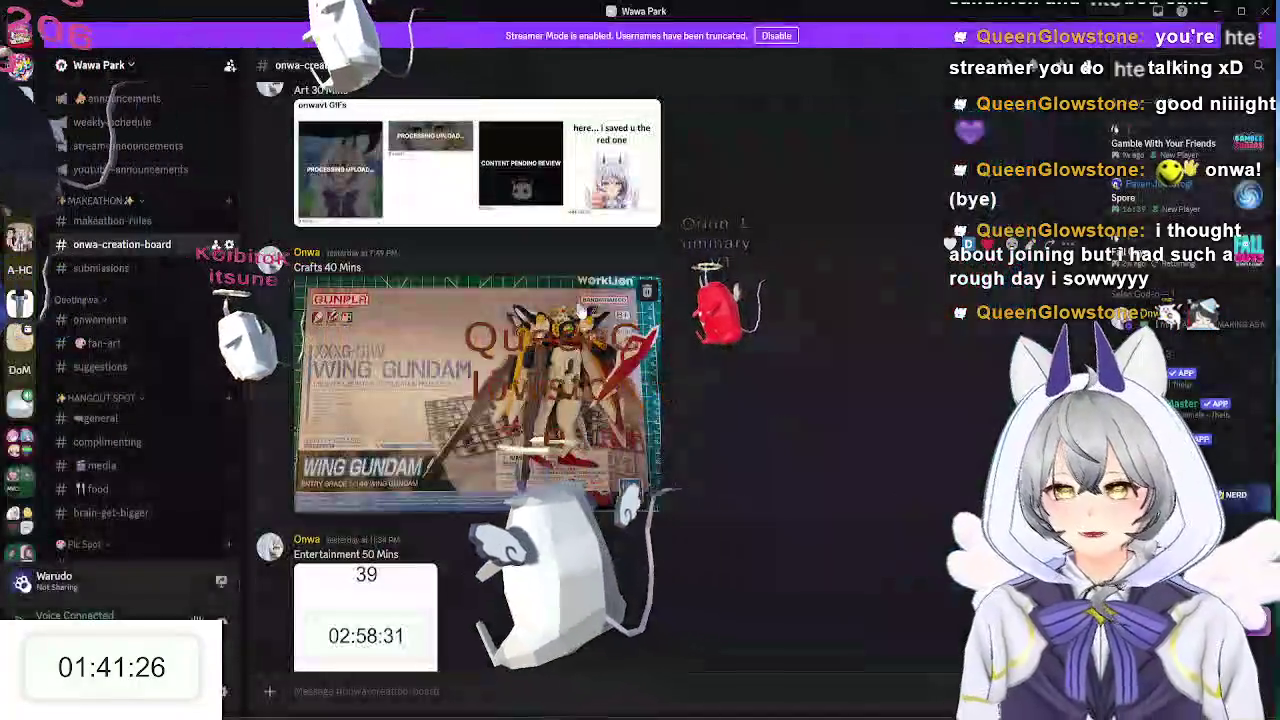
{"action": "scroll", "coordinate": [559, 327], "scroll_direction": "down", "scroll_amount": 2}
{"action": "left_click", "coordinate": [410, 530]}
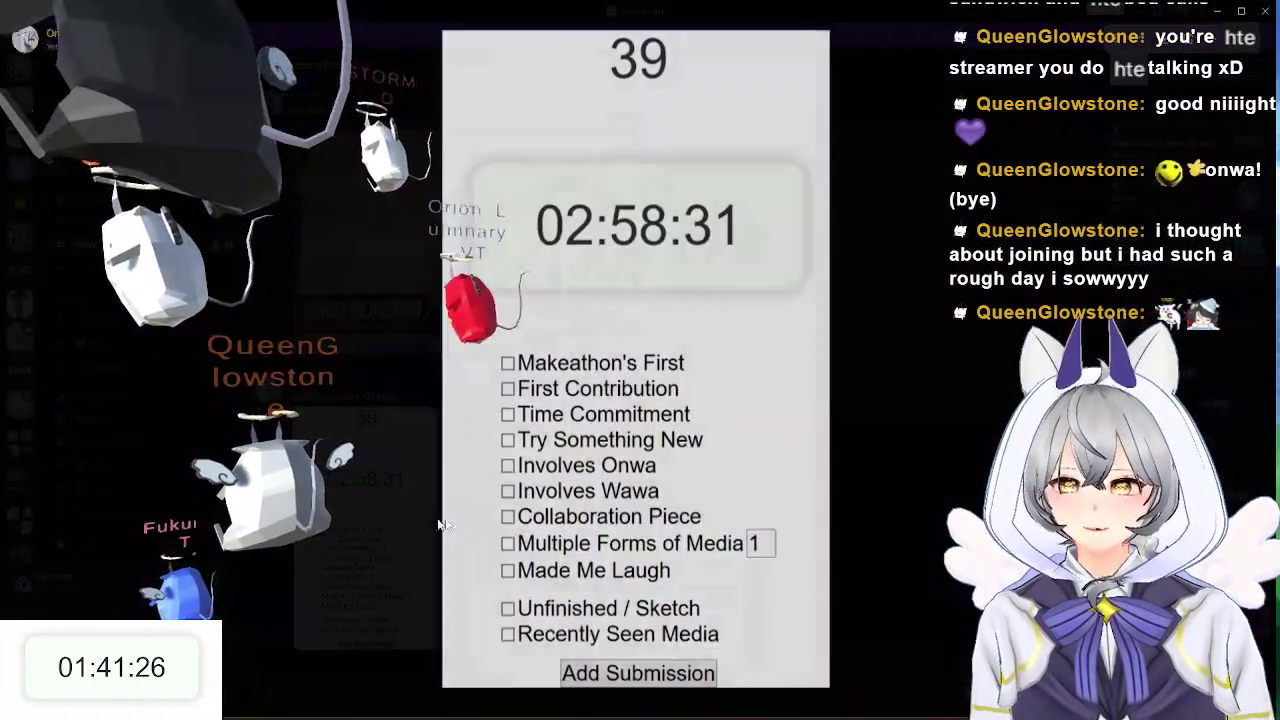
{"action": "left_click", "coordinate": [997, 258]}
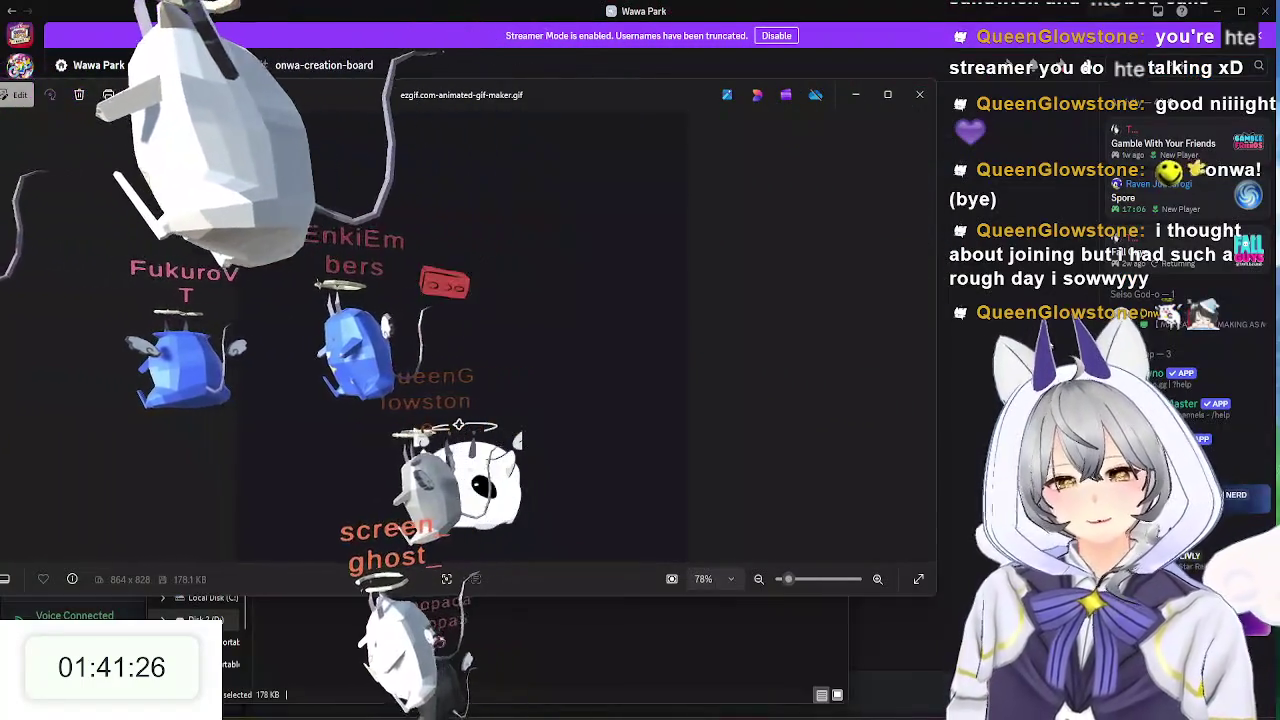
Step: Page past OhEmote.png and OnwaHiii.gif to OnwaYapping.gif and zoom it to about 259%
{"action": "left_click", "coordinate": [920, 343]}
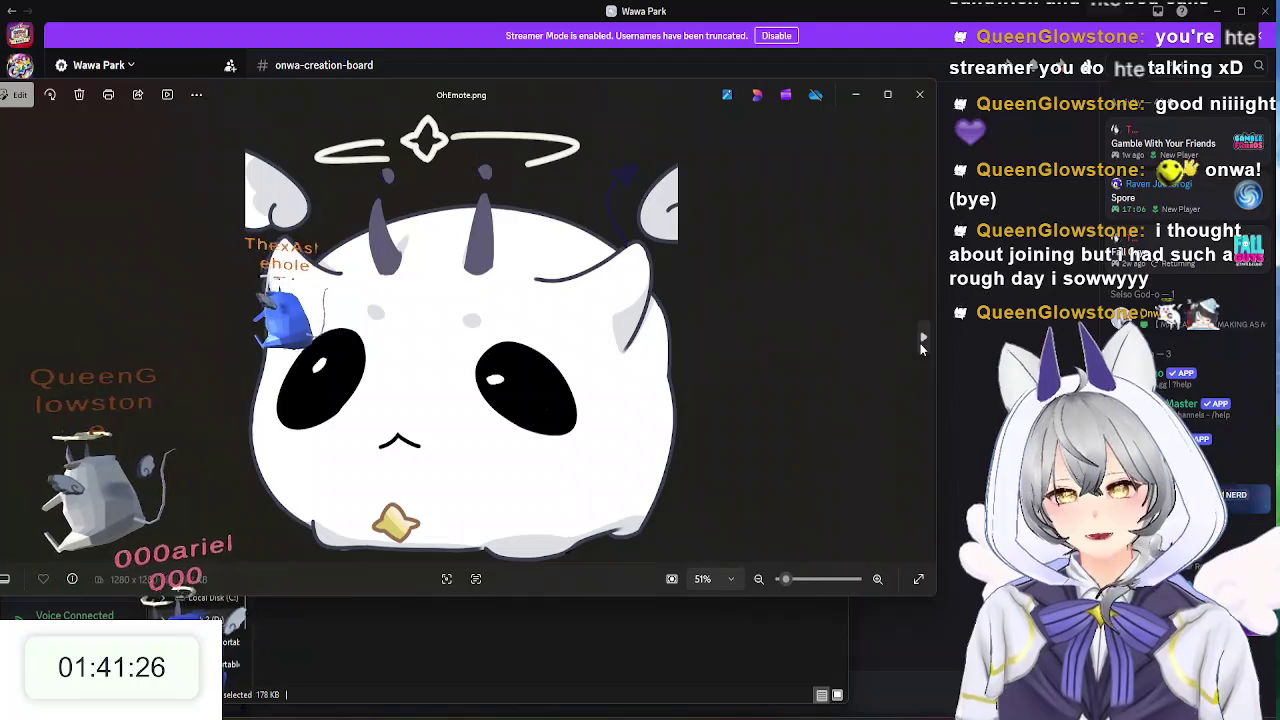
{"action": "left_click", "coordinate": [920, 343]}
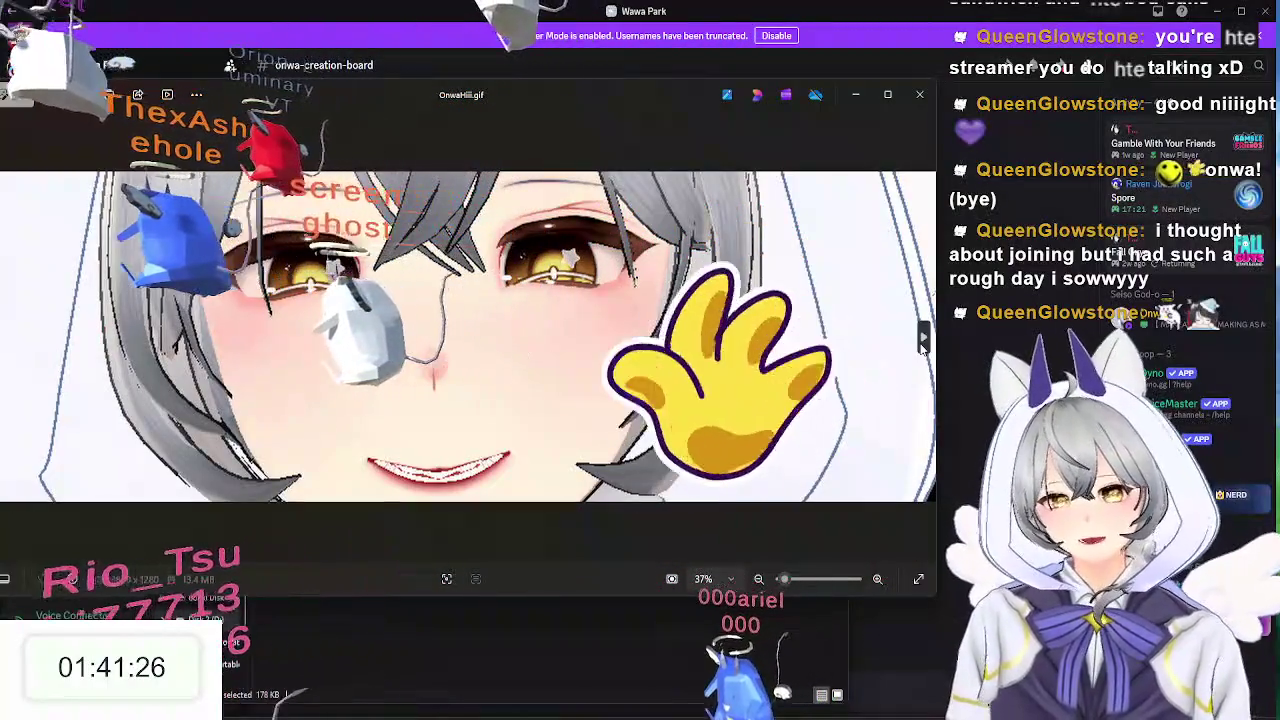
{"action": "left_click", "coordinate": [922, 340]}
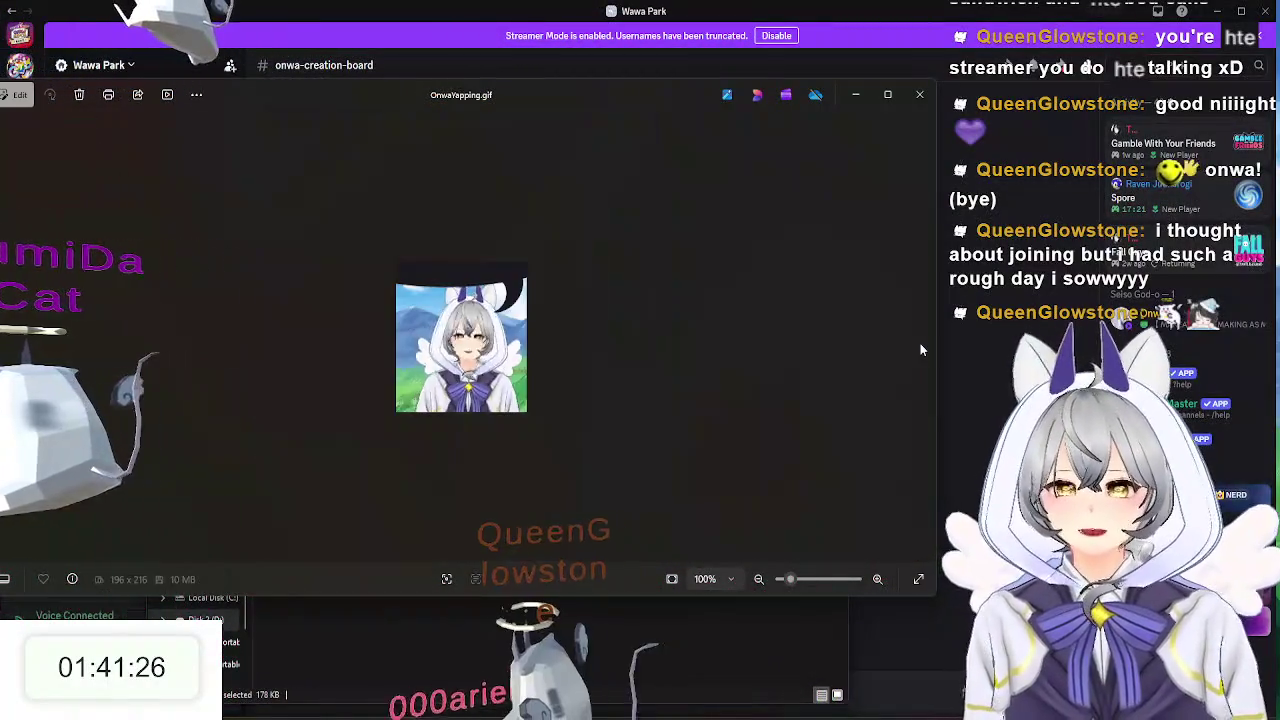
{"action": "scroll", "coordinate": [471, 349], "scroll_direction": "up", "scroll_amount": 5}
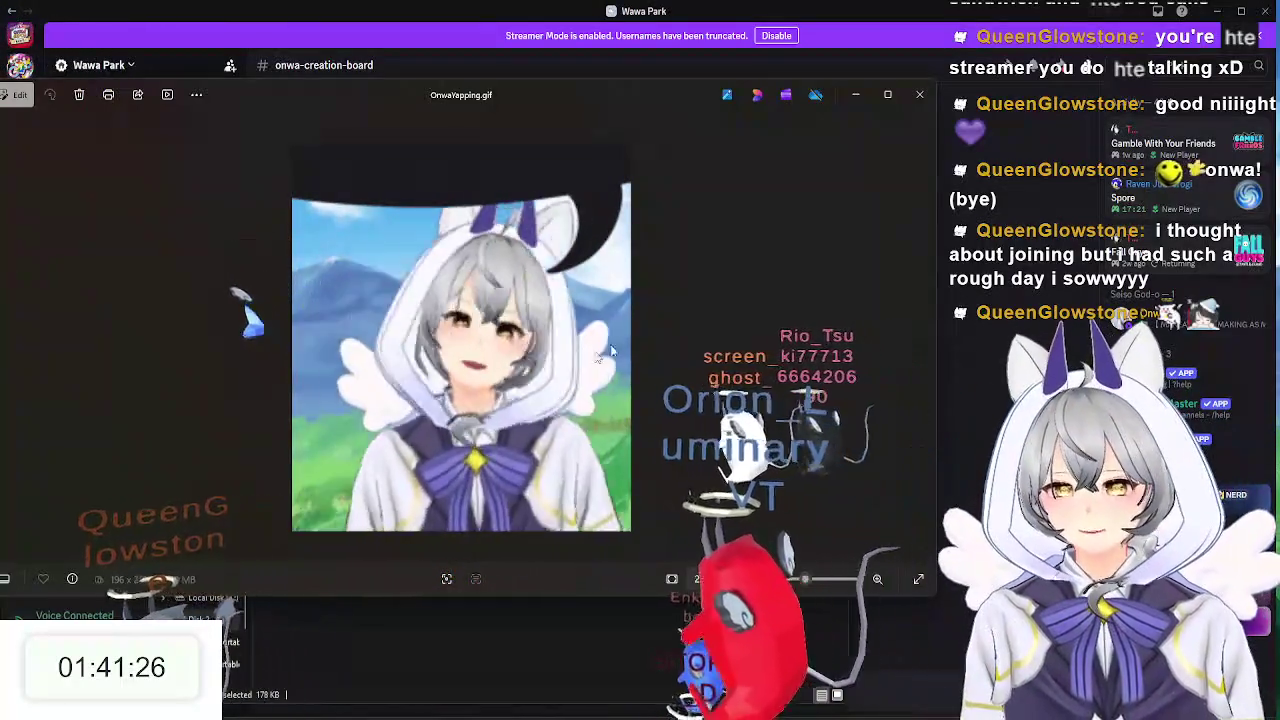
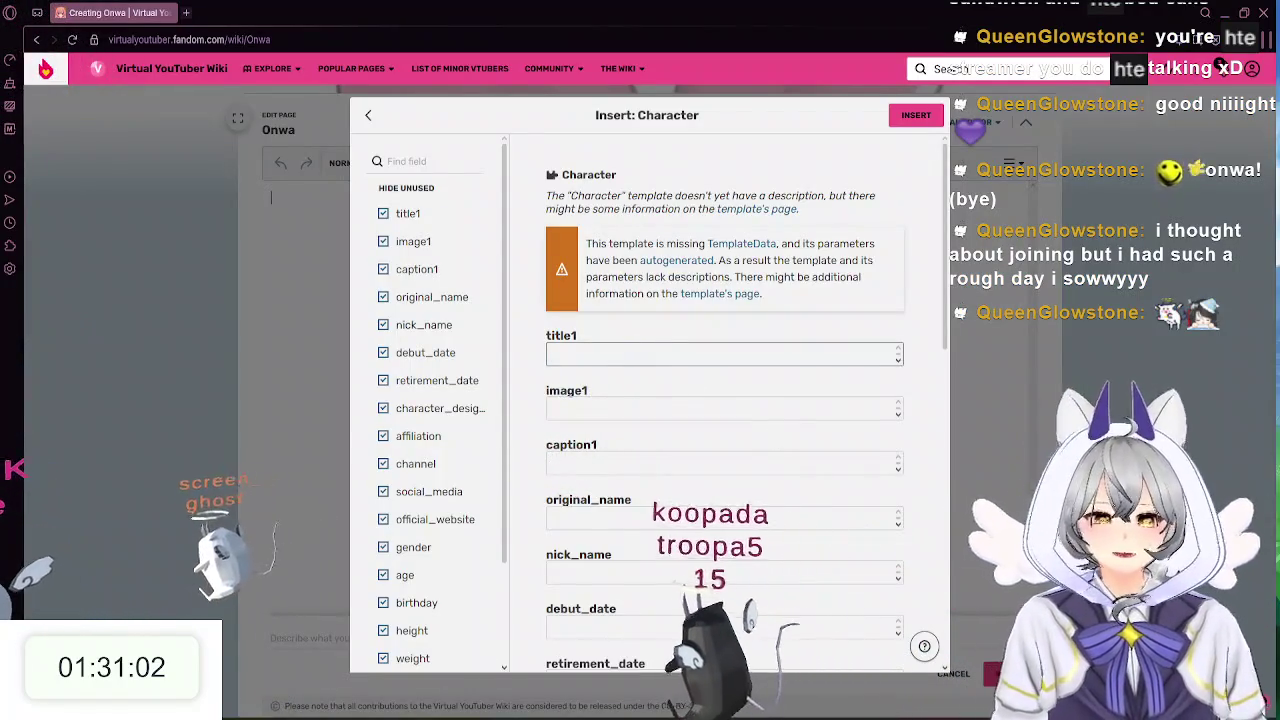
Step: Enter title1 Onwa, image1 OnwaVT.png and debut_date 'Twitch: 2023/12/07' in the Character infobox
{"action": "type", "text": "Onwa"}
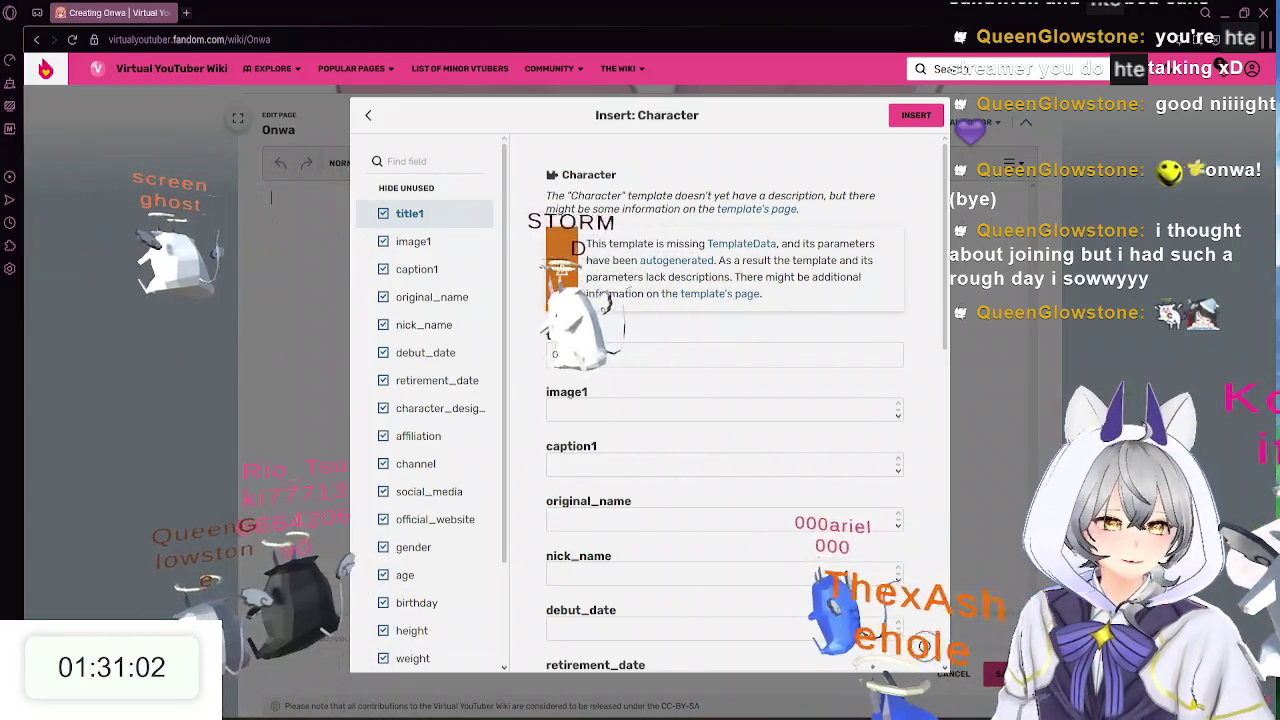
{"action": "left_click", "coordinate": [725, 410]}
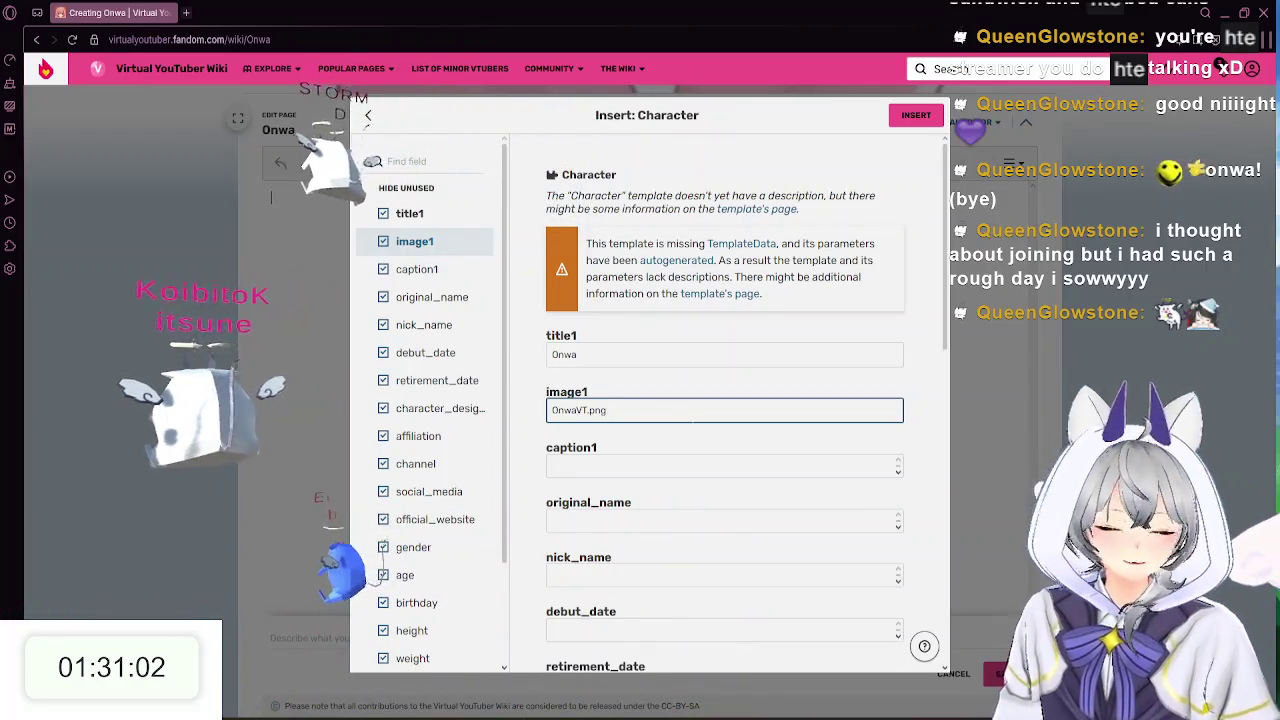
{"action": "scroll", "coordinate": [725, 400], "scroll_direction": "down", "scroll_amount": 2}
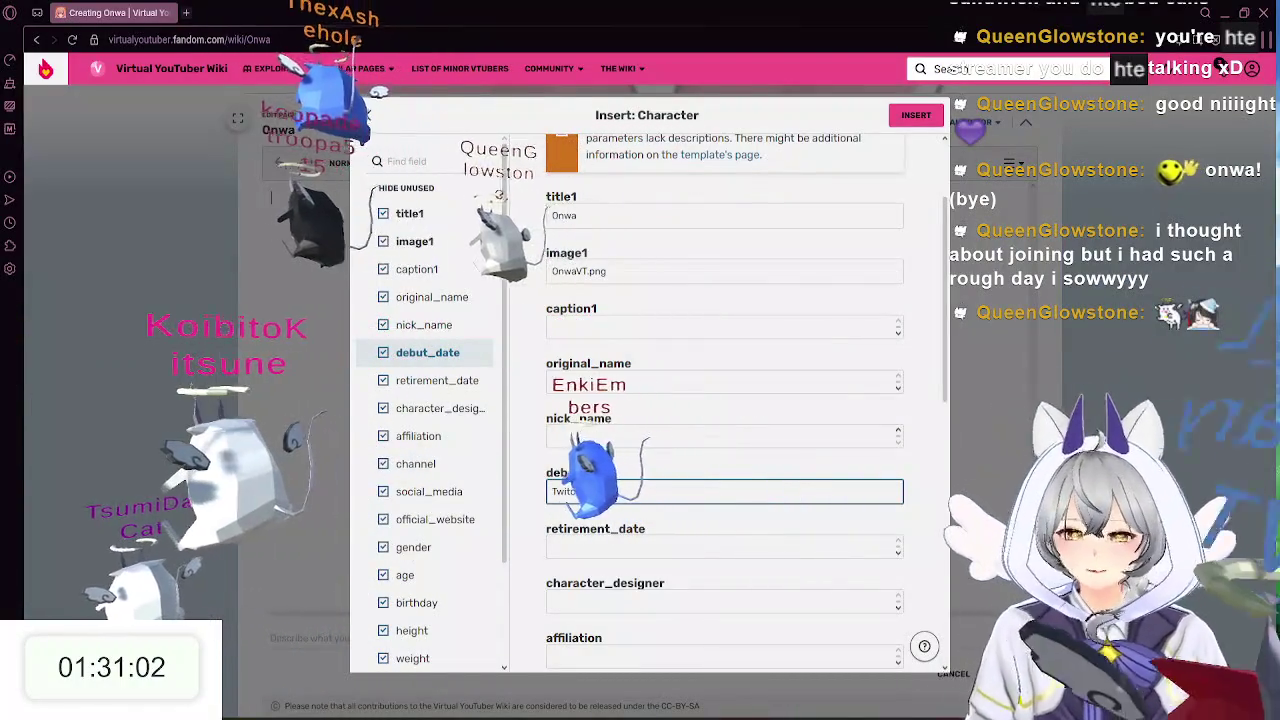
{"action": "type", "text": "2023/06"}
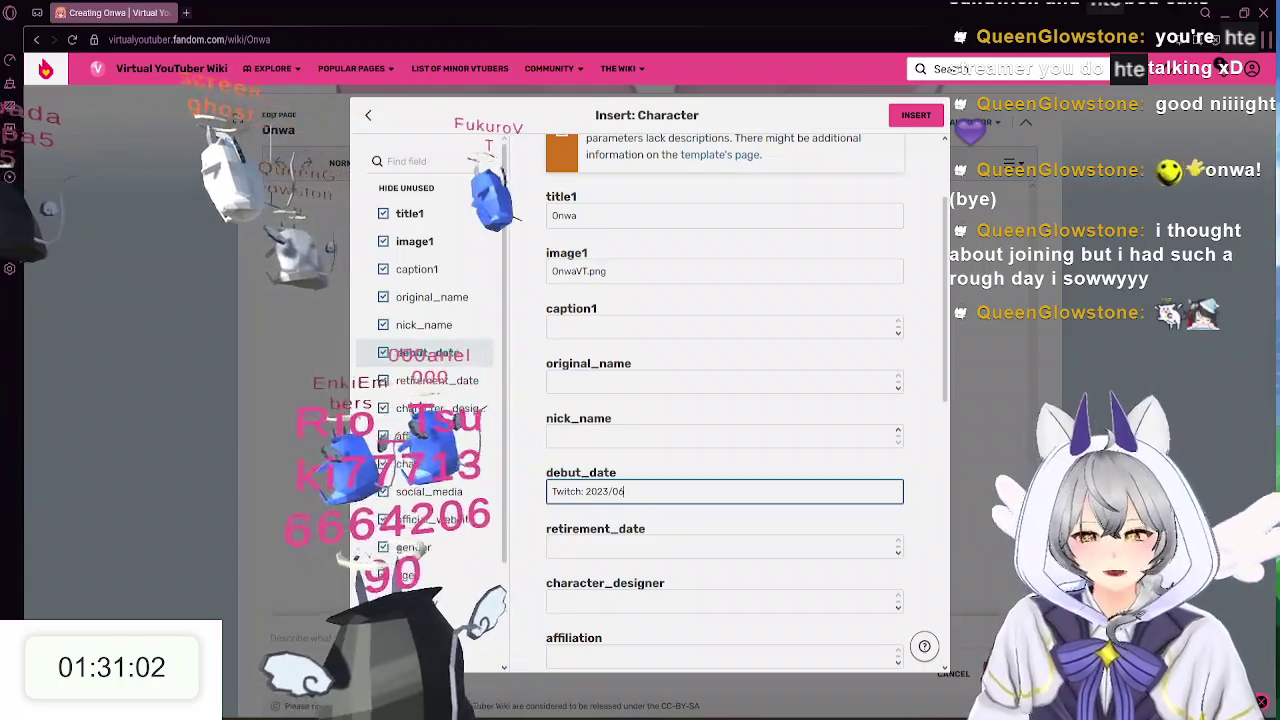
{"action": "key", "text": "BackSpace"}
{"action": "key", "text": "BackSpace"}
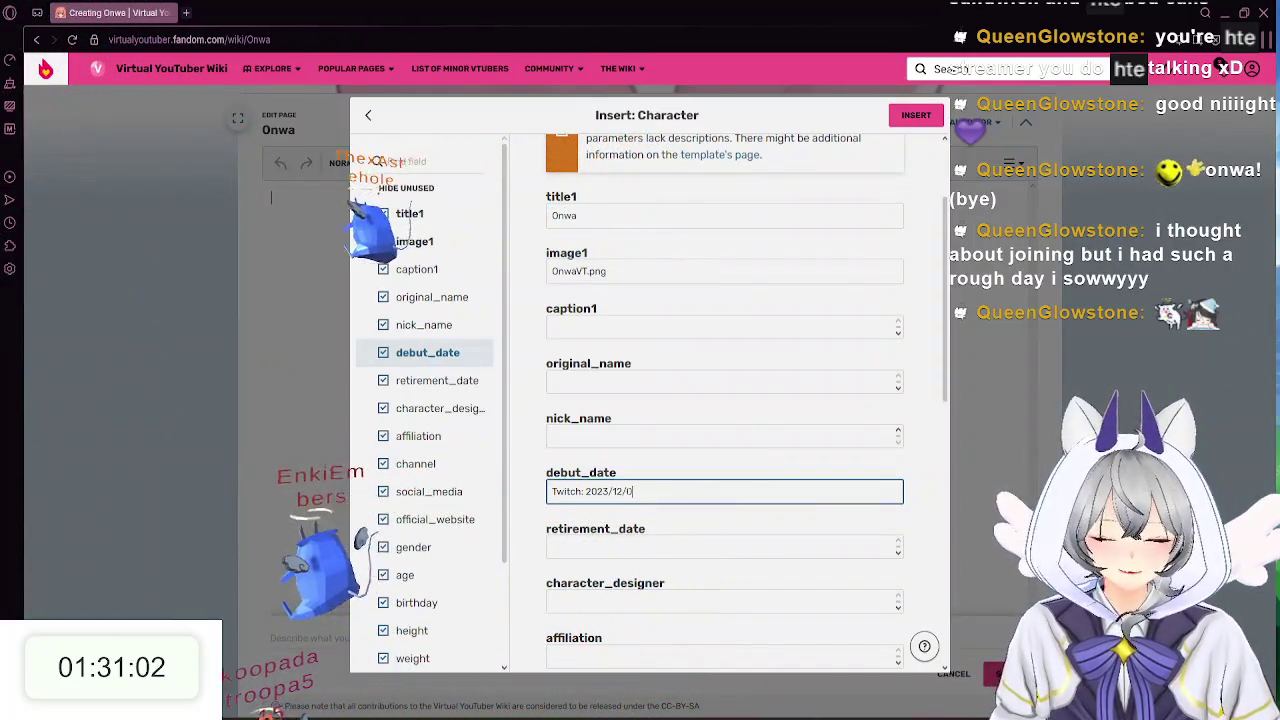
{"action": "key", "text": "Tab"}
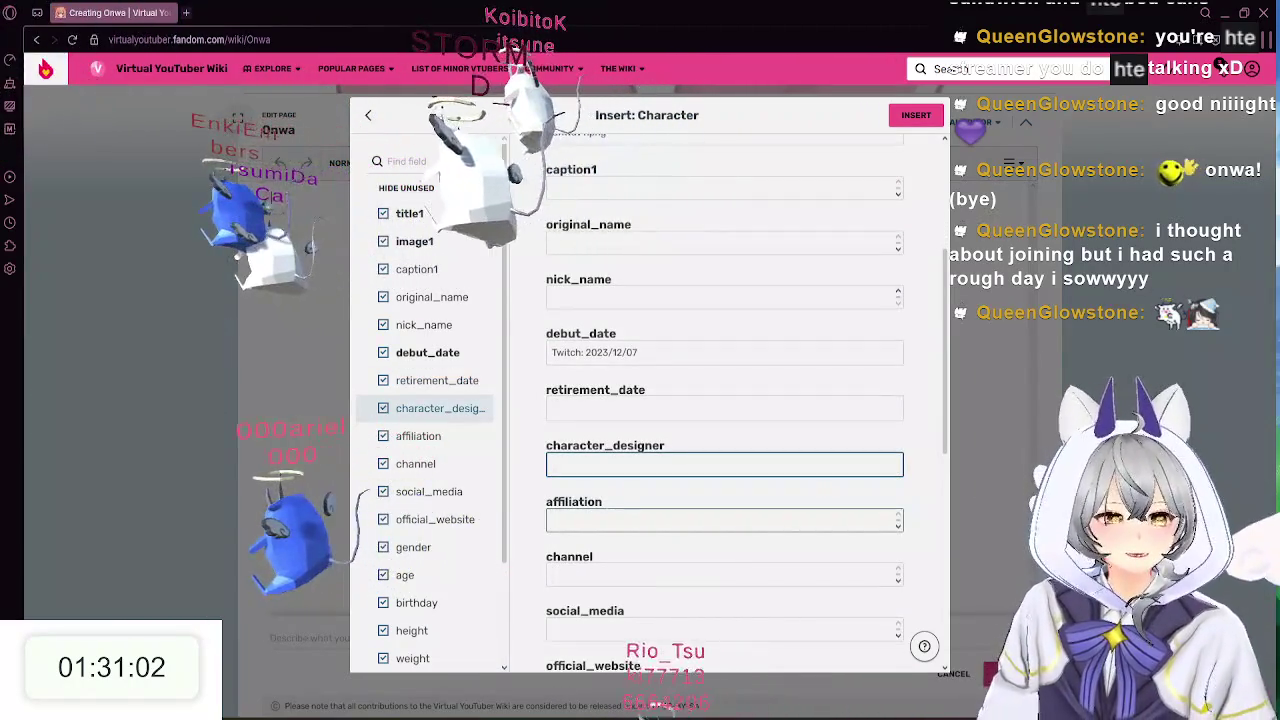
Step: Fill character_designer with 'Model:' and '3d Model:' credits linking each artist's X profile
{"action": "type", "text": "Model:"}
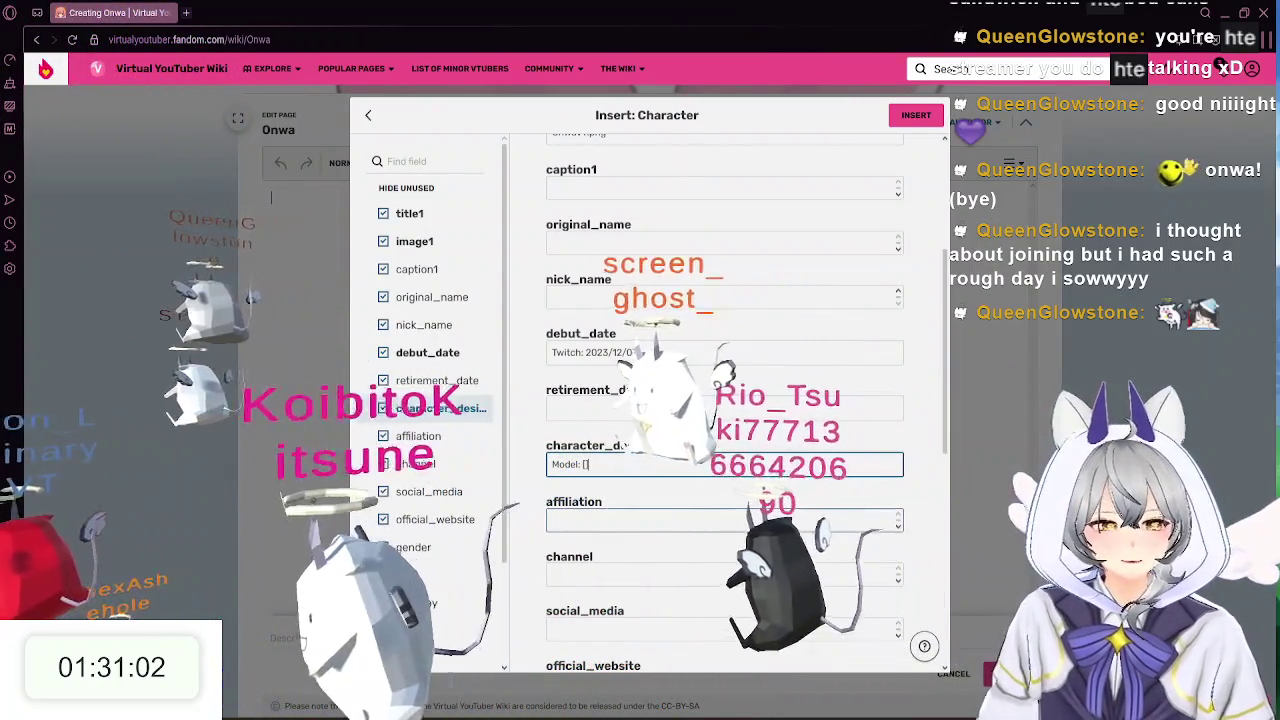
{"action": "type", "text": "[https://"}
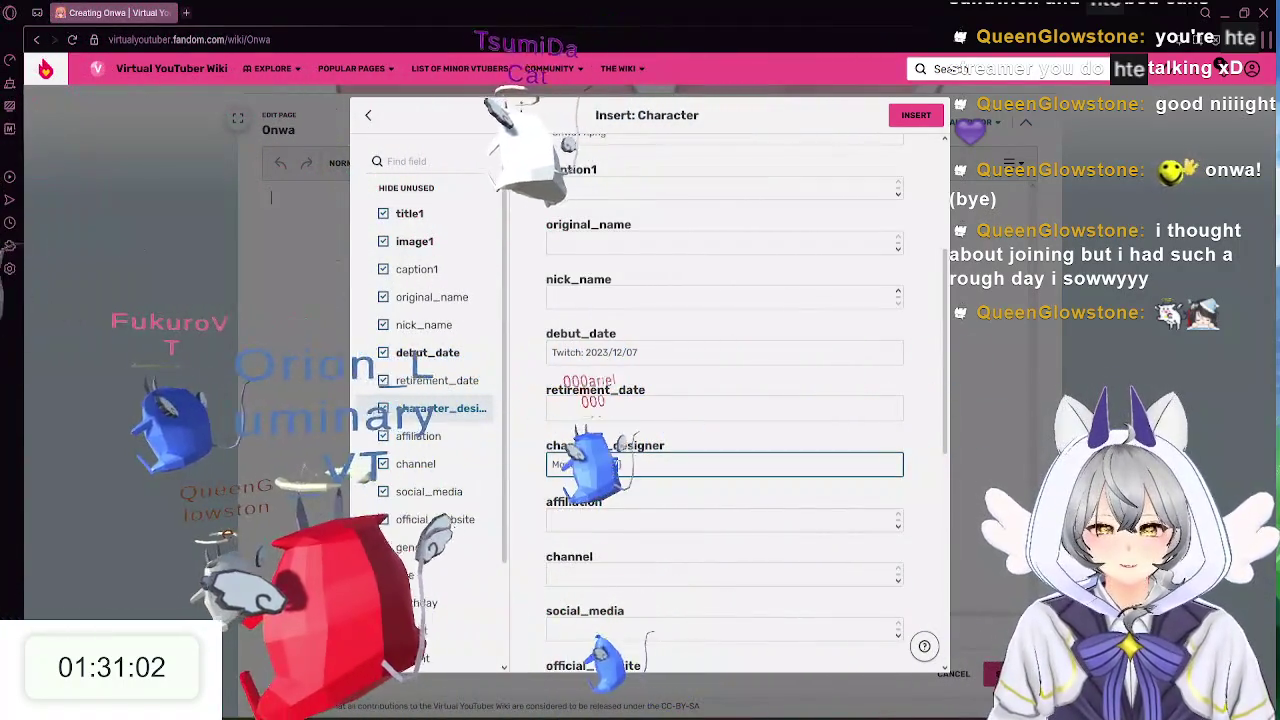
{"action": "type", "text": "x.com/Fuwachu_]<br>"}
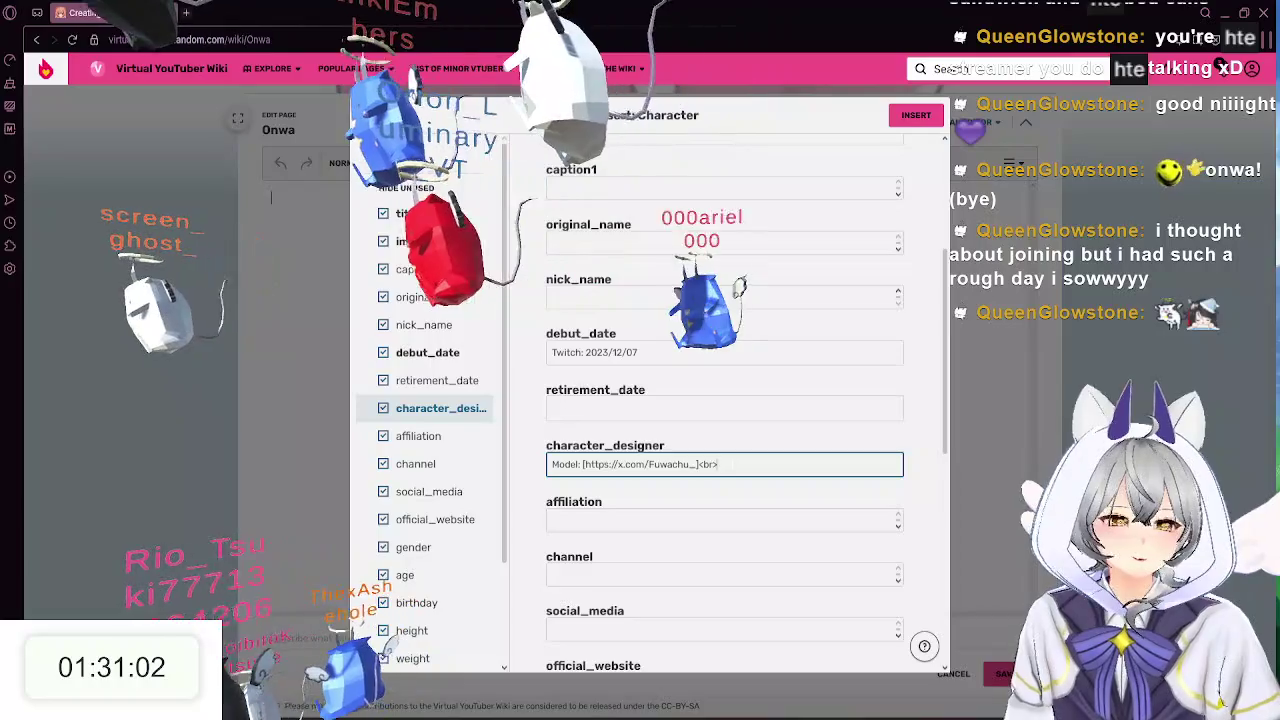
{"action": "type", "text": "3d"}
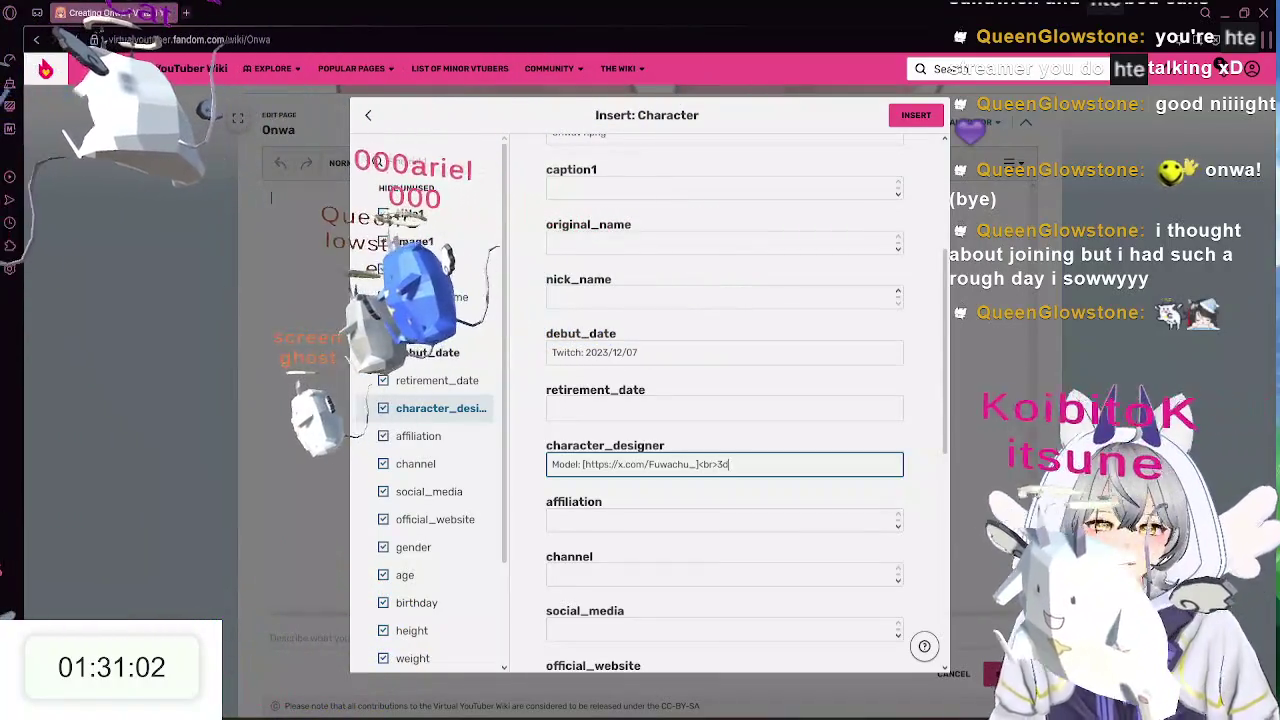
{"action": "type", "text": " Model:"}
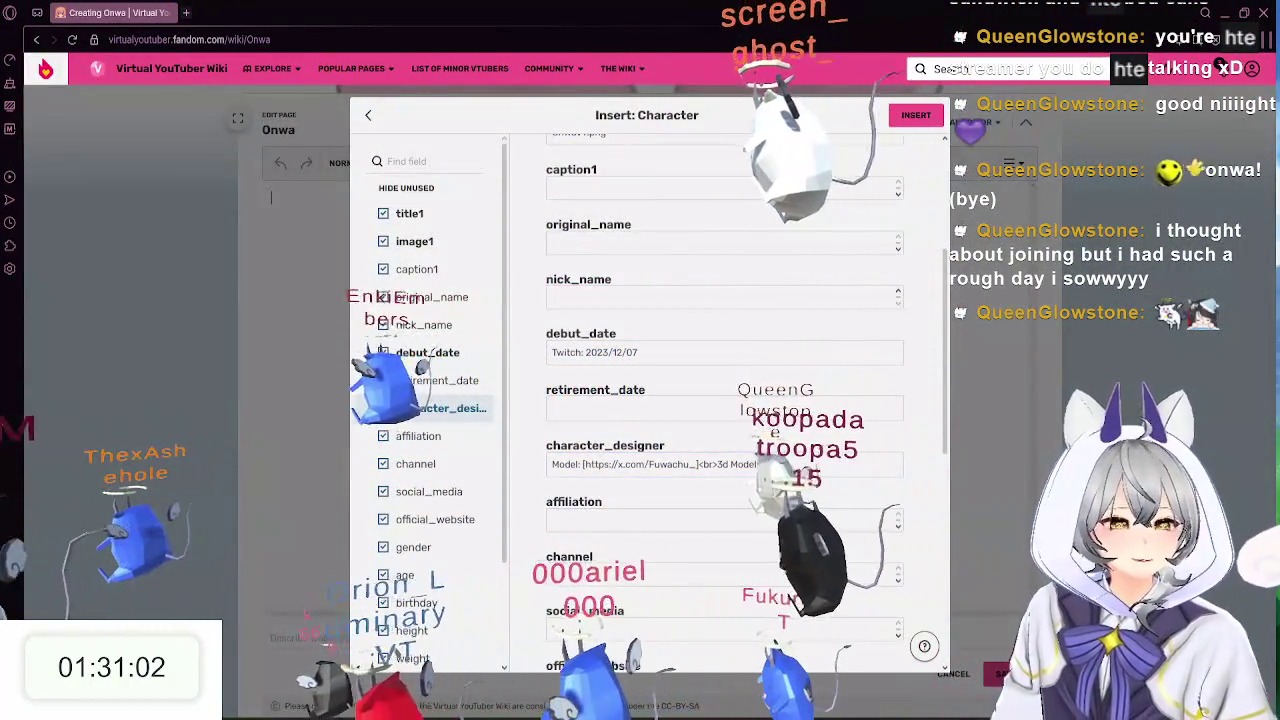
{"action": "type", "text": " []"}
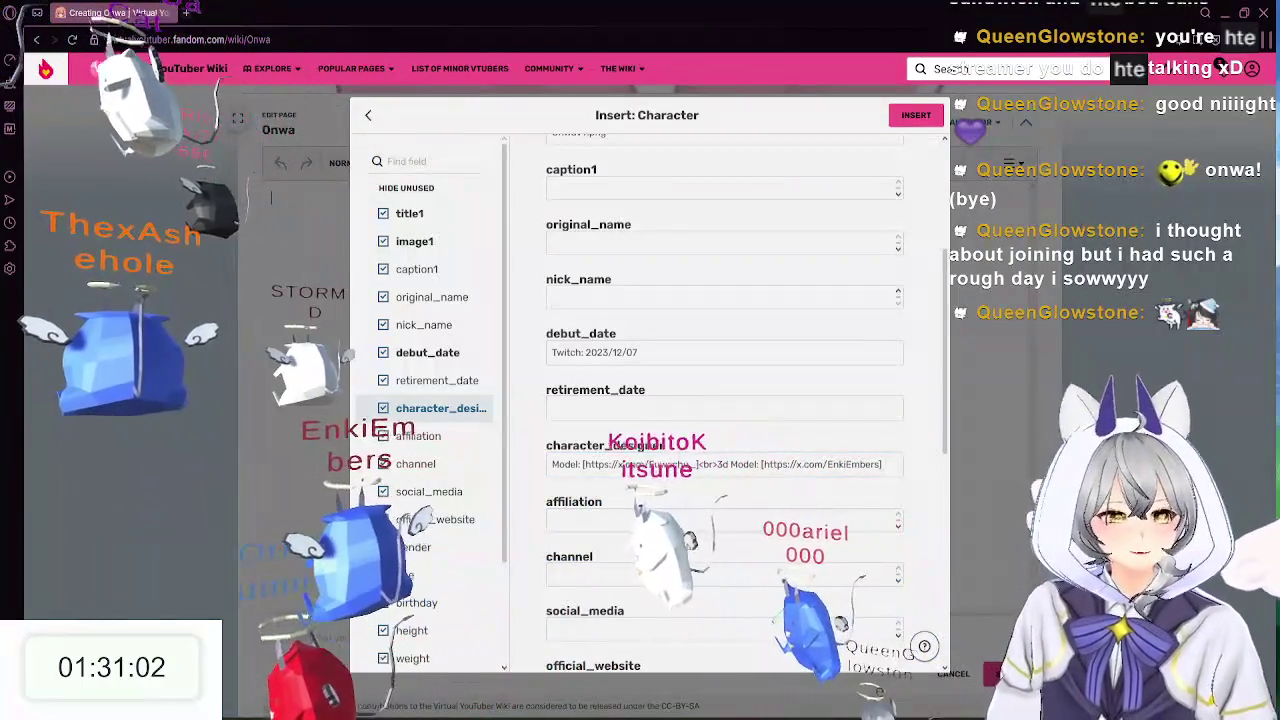
{"action": "left_click", "coordinate": [601, 494]}
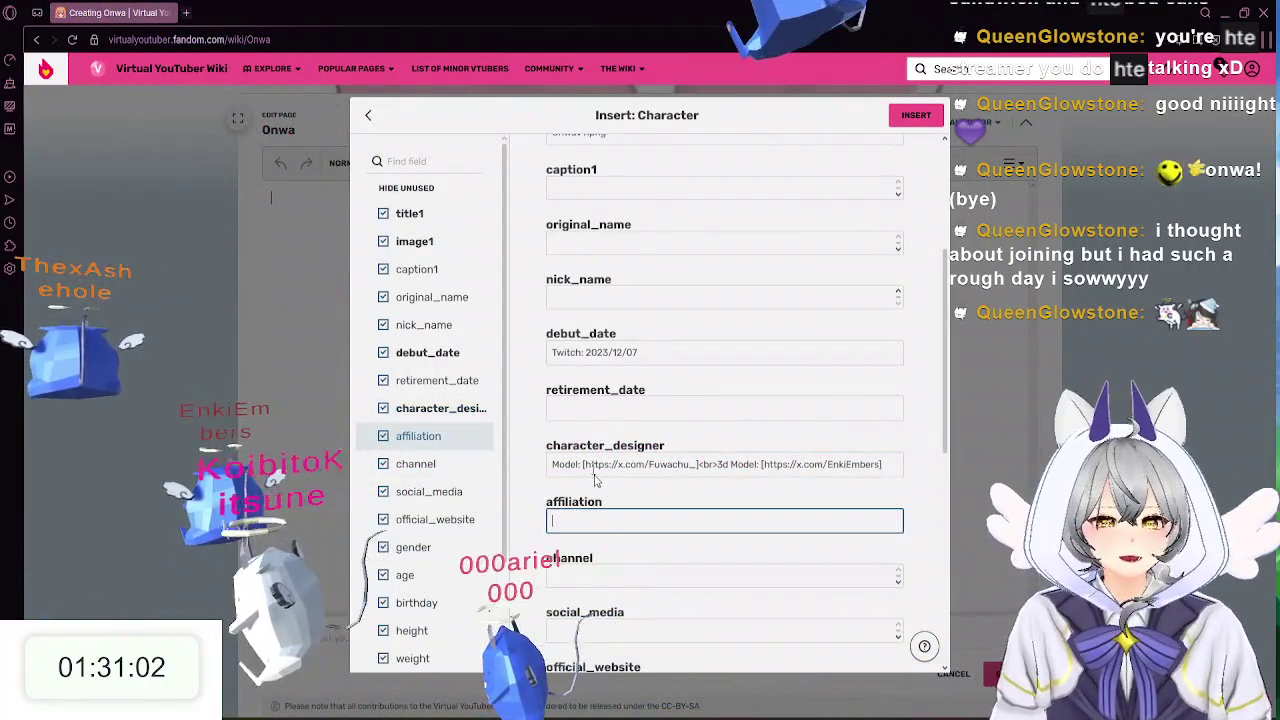
Step: Set affiliation to Independent, add the Twitch channel link, and add a 3d Model designer credit line
{"action": "scroll", "coordinate": [601, 494], "scroll_direction": "down", "scroll_amount": 2}
{"action": "type", "text": "Indepen"}
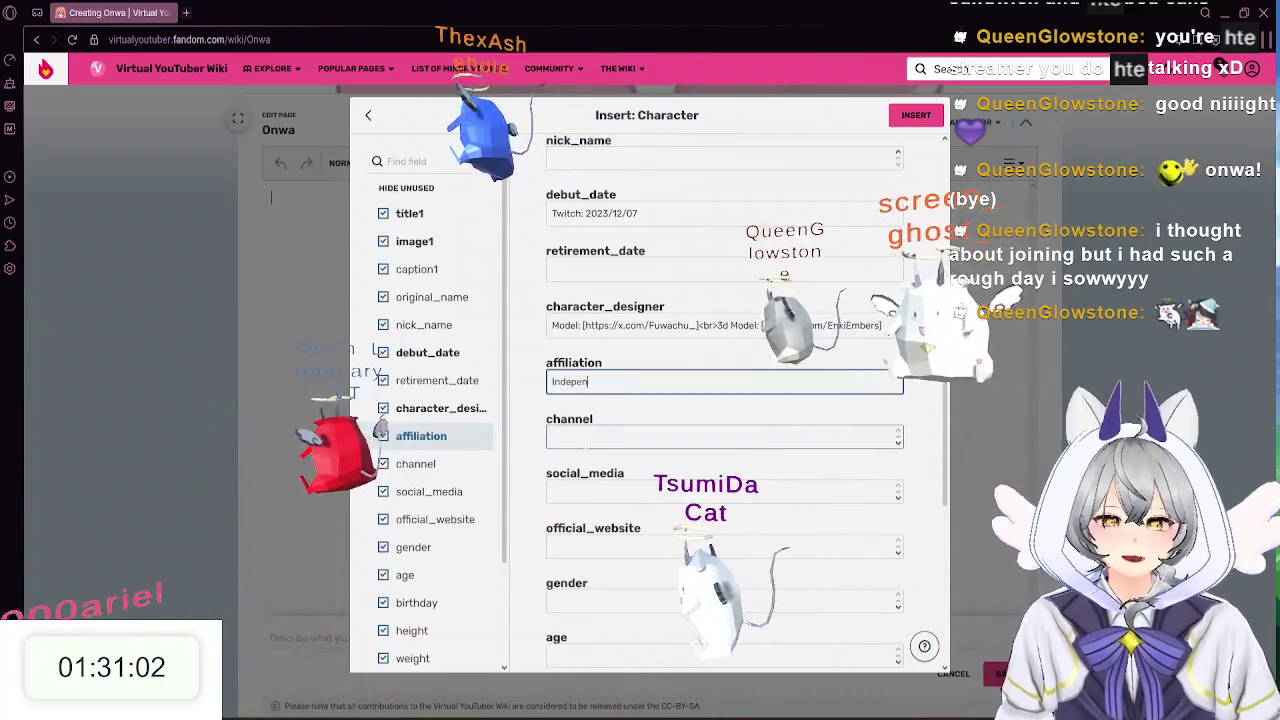
{"action": "type", "text": "dent"}
{"action": "key", "text": "Tab"}
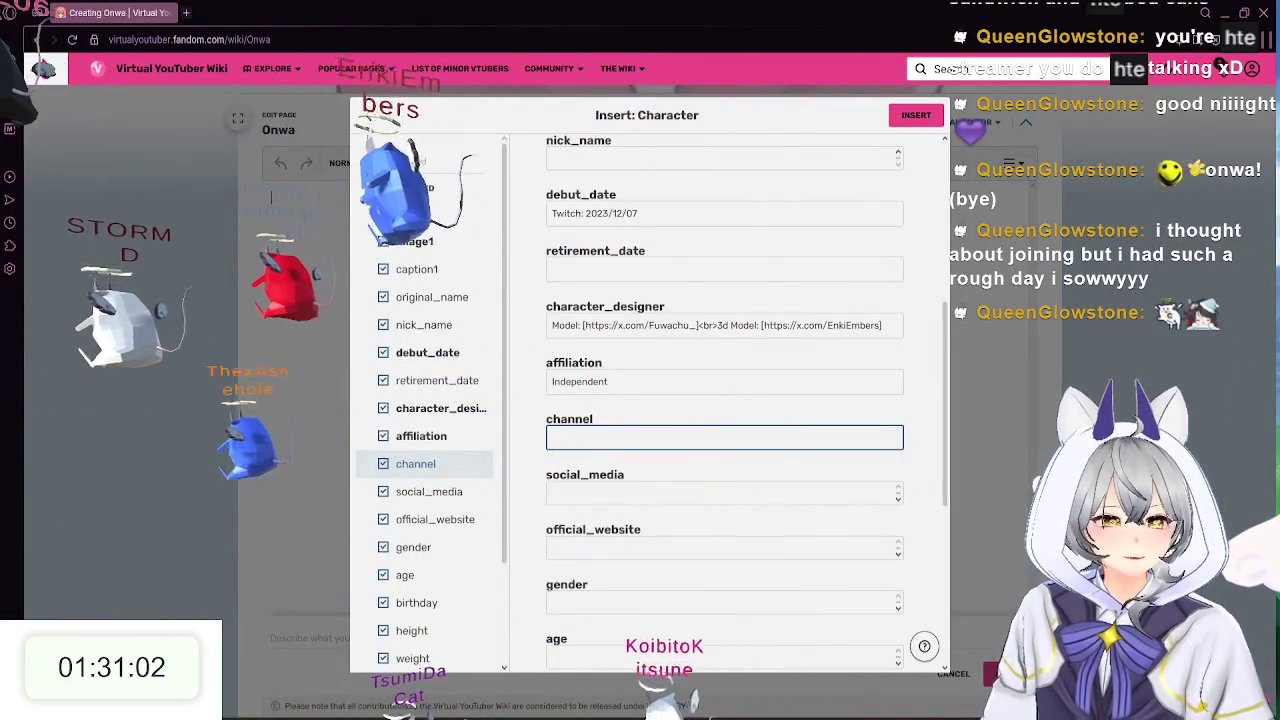
{"action": "type", "text": "[https://www.twitch.tv/onwavt"}
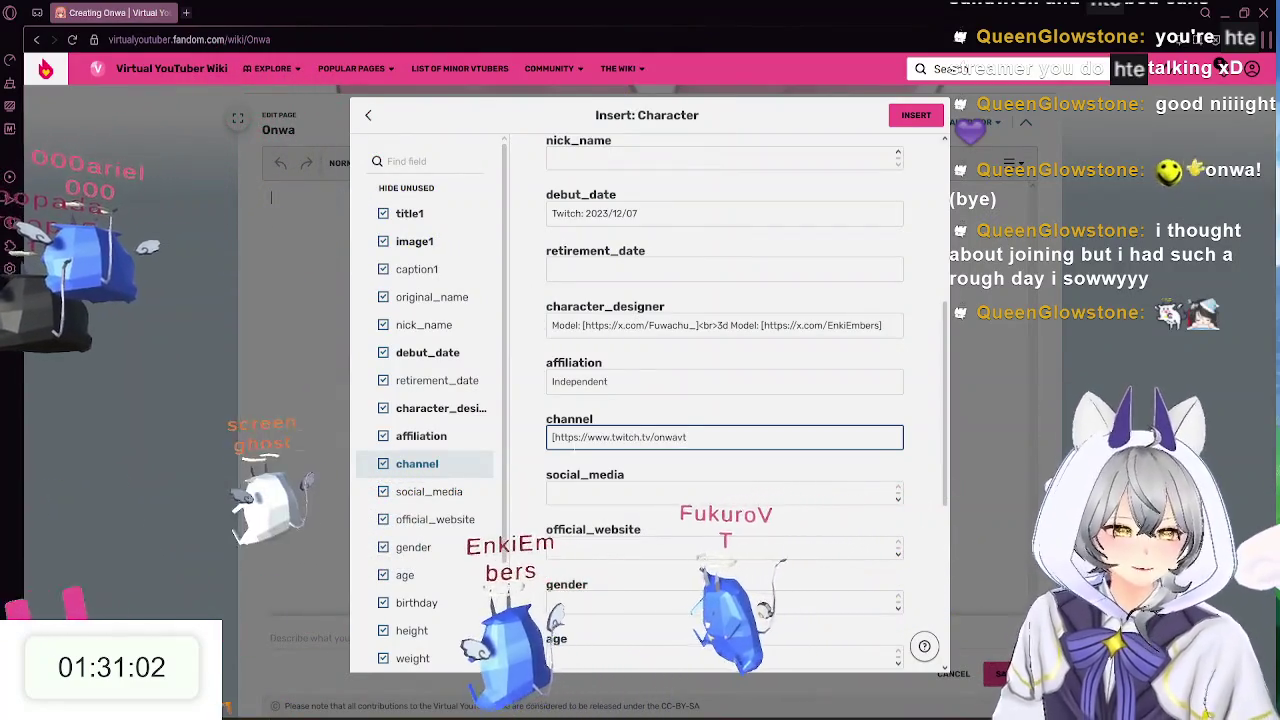
{"action": "type", "text": " Twitch]"}
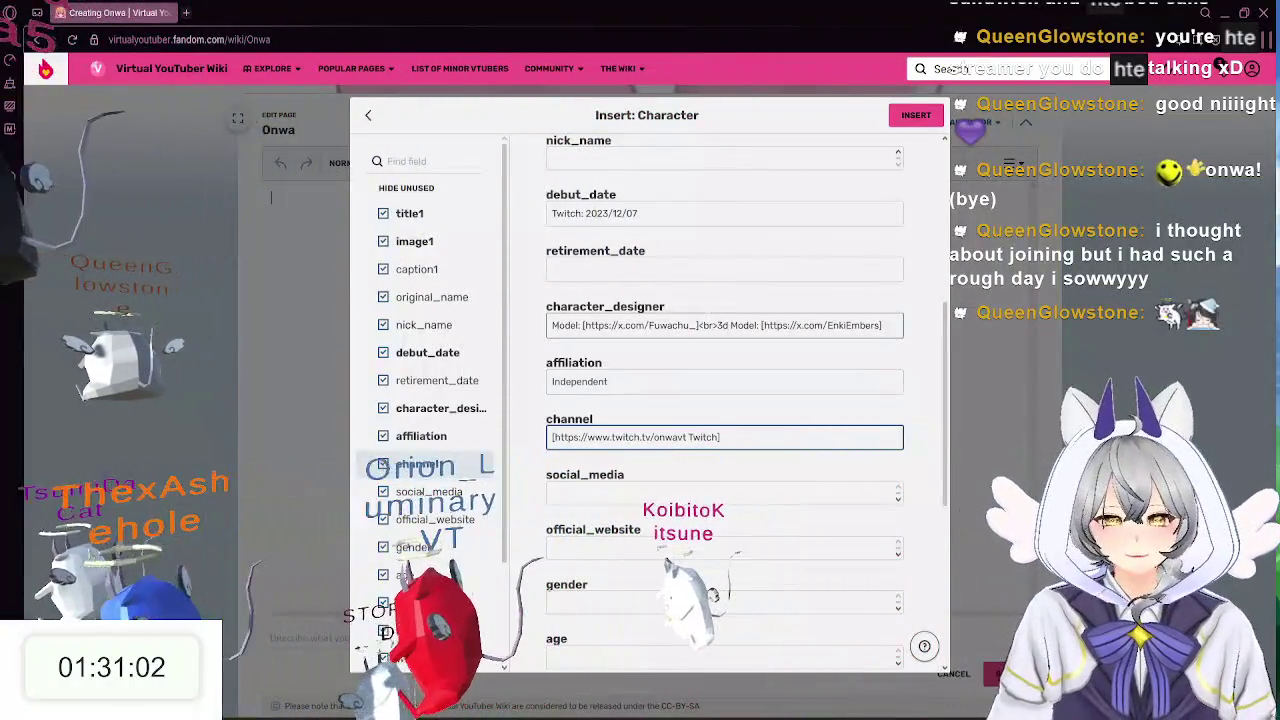
{"action": "left_click", "coordinate": [703, 325]}
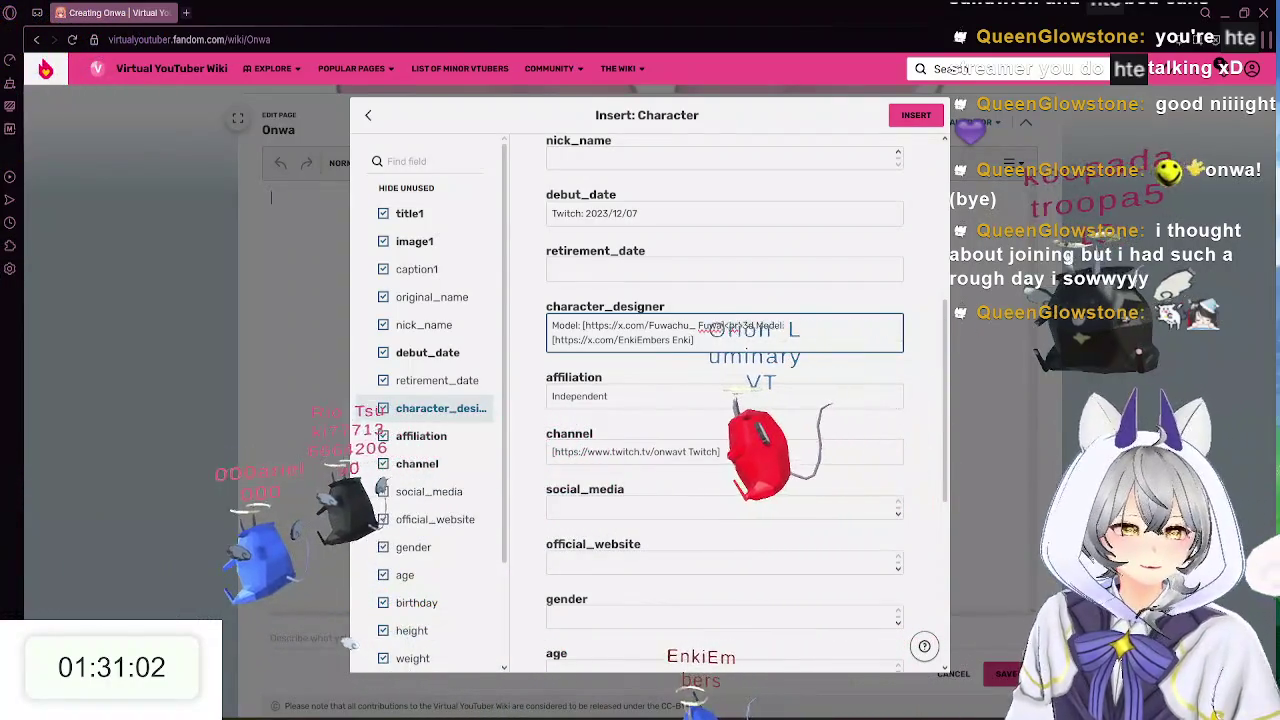
{"action": "type", "text": "]<br>"}
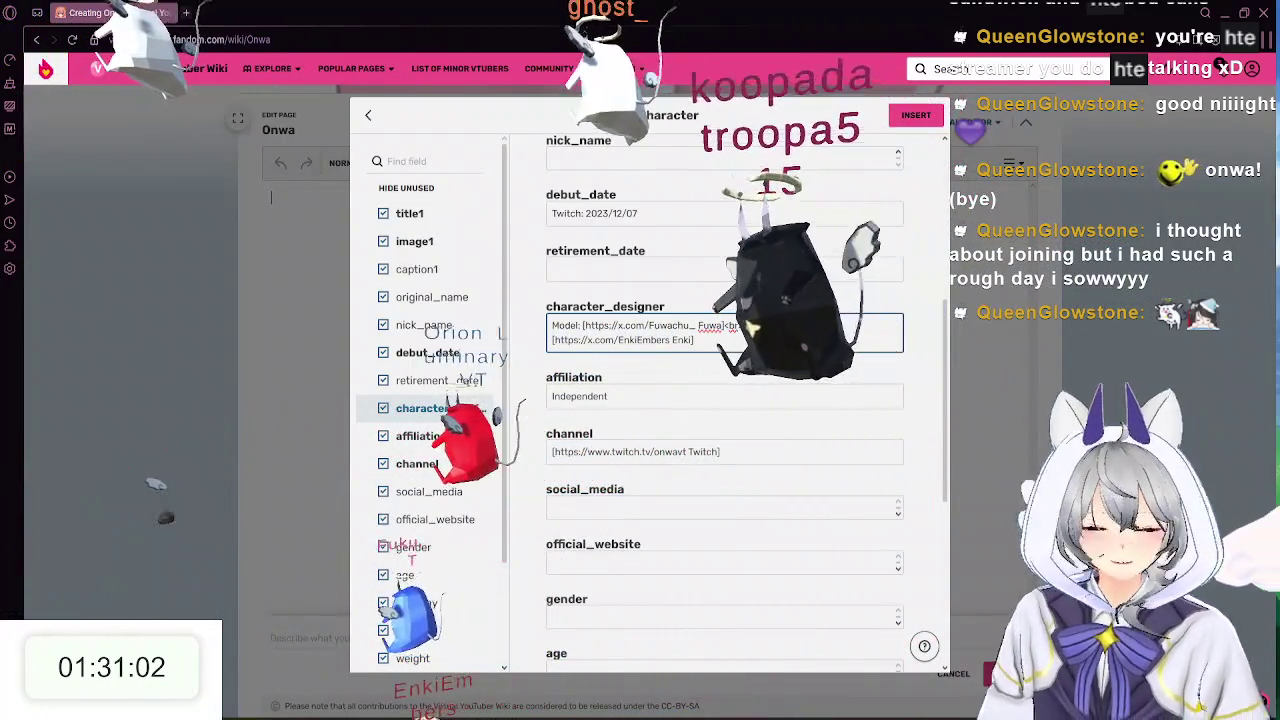
{"action": "type", "text": "3d Model:"}
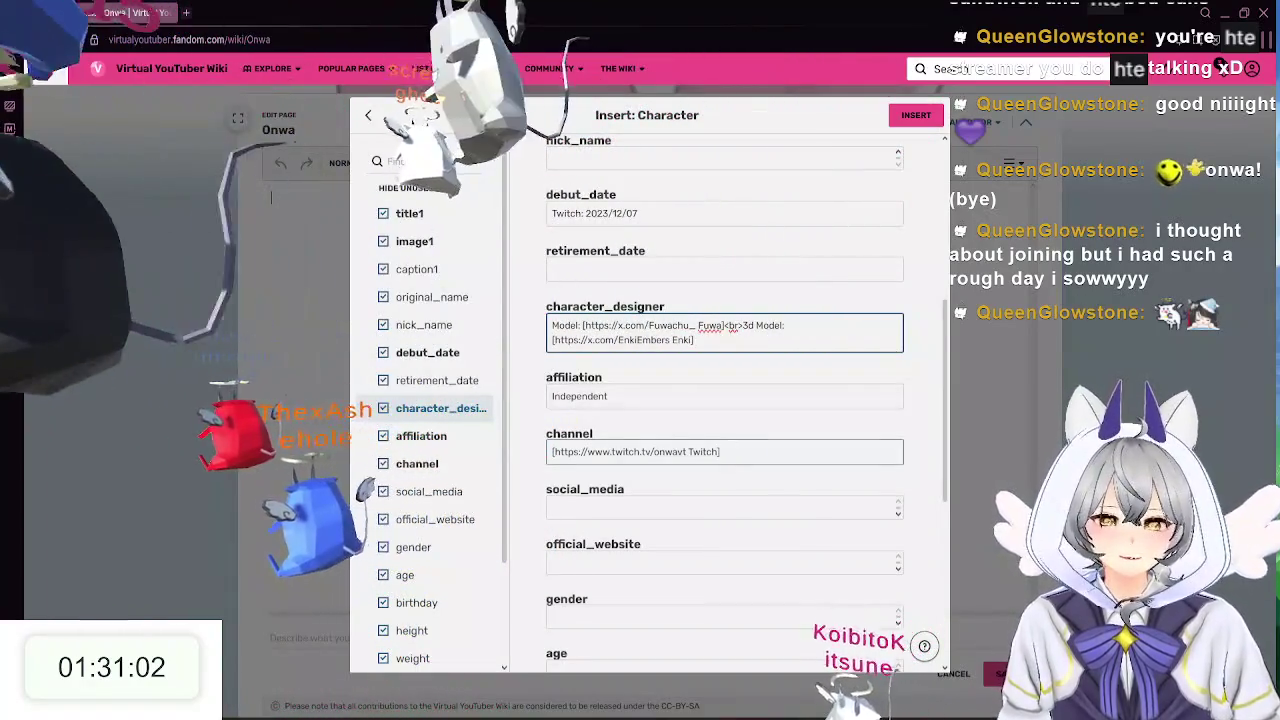
Step: Add the YouTube channel link after Twitch and paste the X profile link into social_media
{"action": "left_click", "coordinate": [722, 451]}
{"action": "type", "text": "<br"}
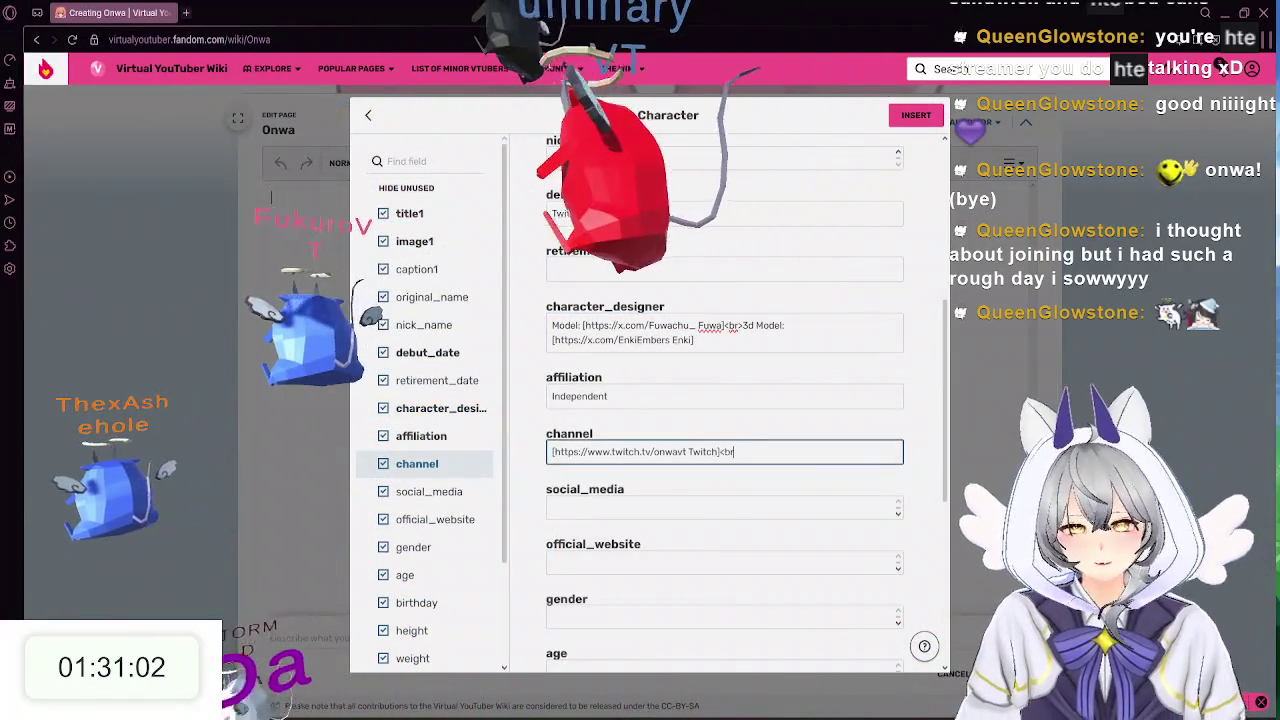
{"action": "type", "text": ">["}
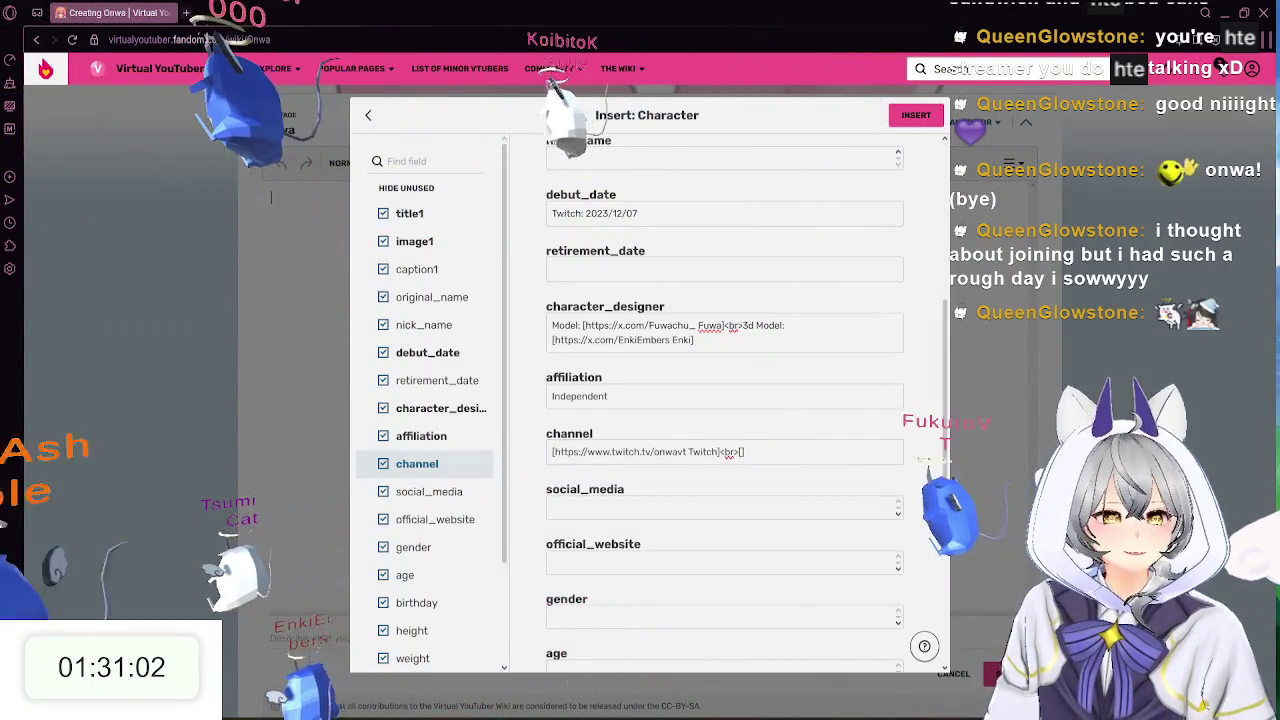
{"action": "left_click", "coordinate": [772, 453]}
{"action": "type", "text": "https://www.youtube.com/@onwavt YouTube"}
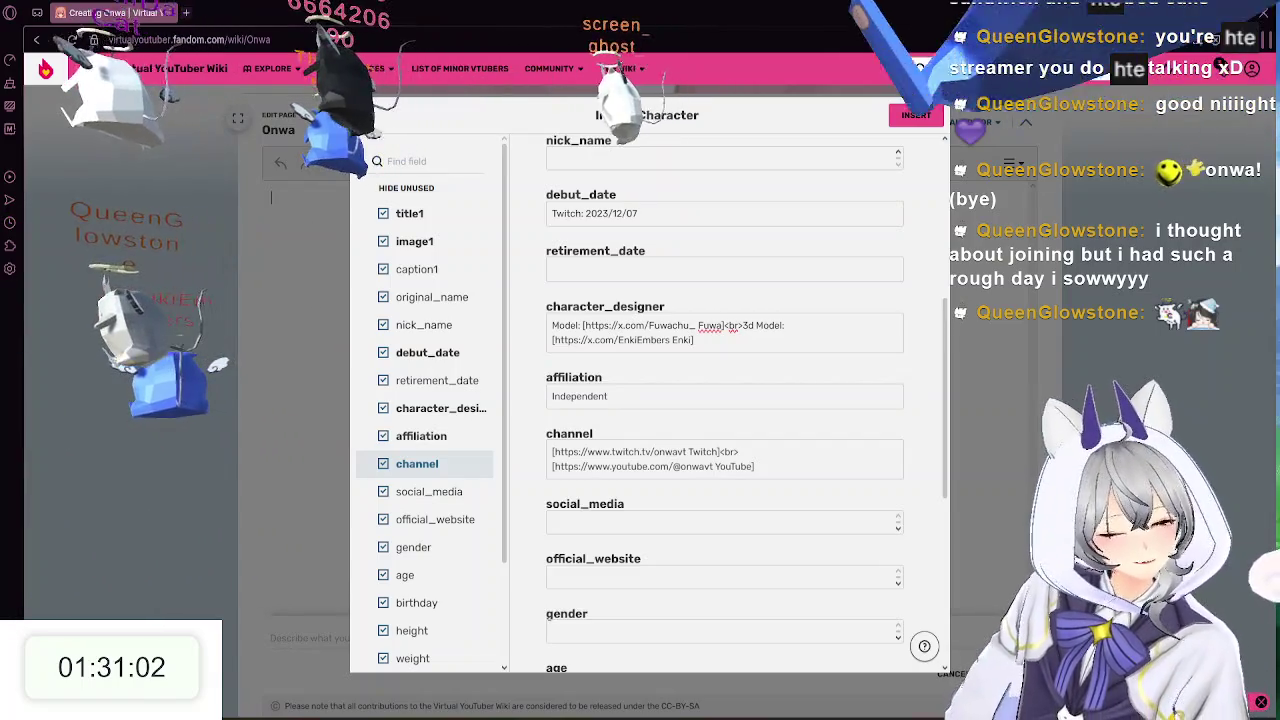
{"action": "left_click", "coordinate": [645, 522]}
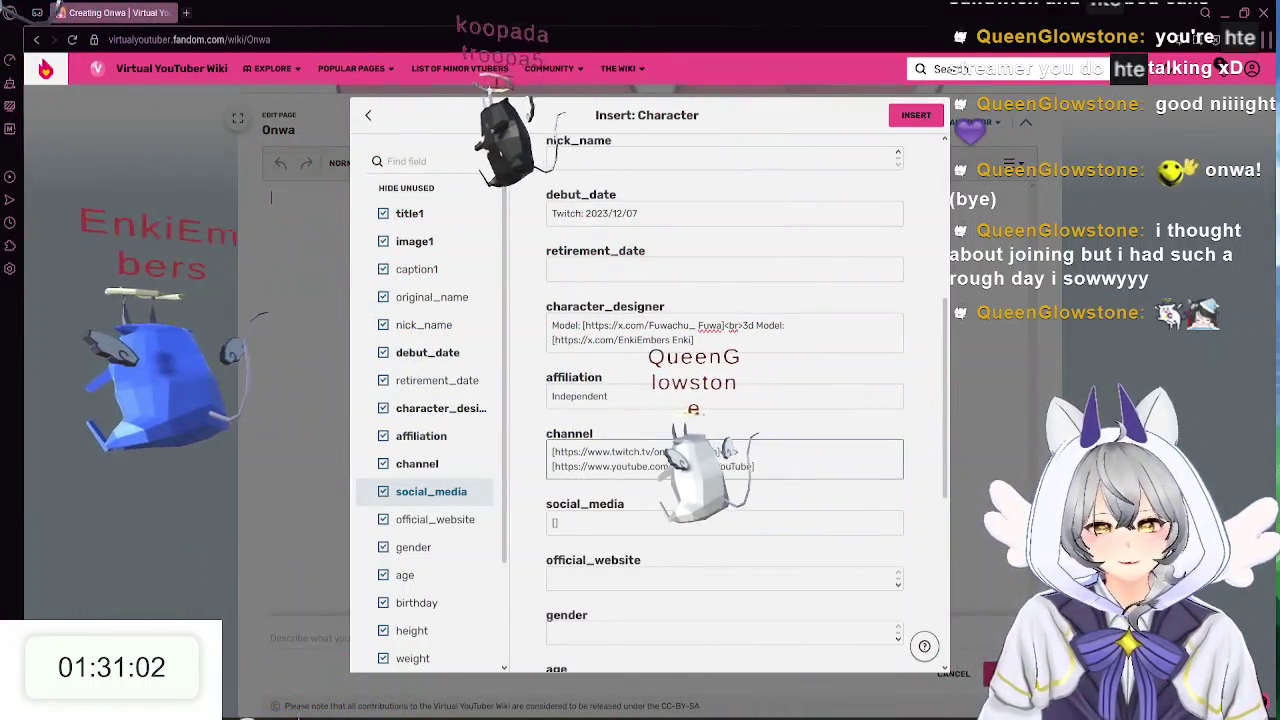
{"action": "type", "text": "https://x.com/intent/user?screen_name=onwavt"}
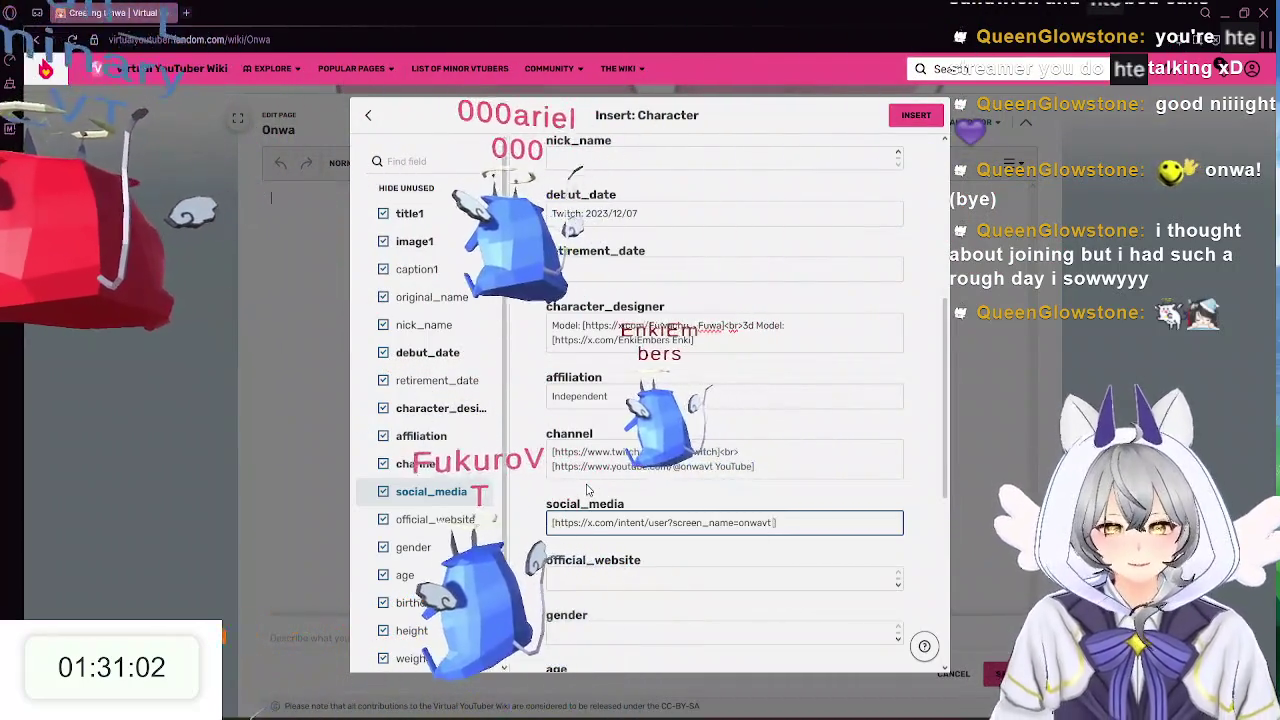
Step: Add bracketed Instagram and TikTok profile links after the Twitter link in social_media
{"action": "type", "text": "Twitter"}
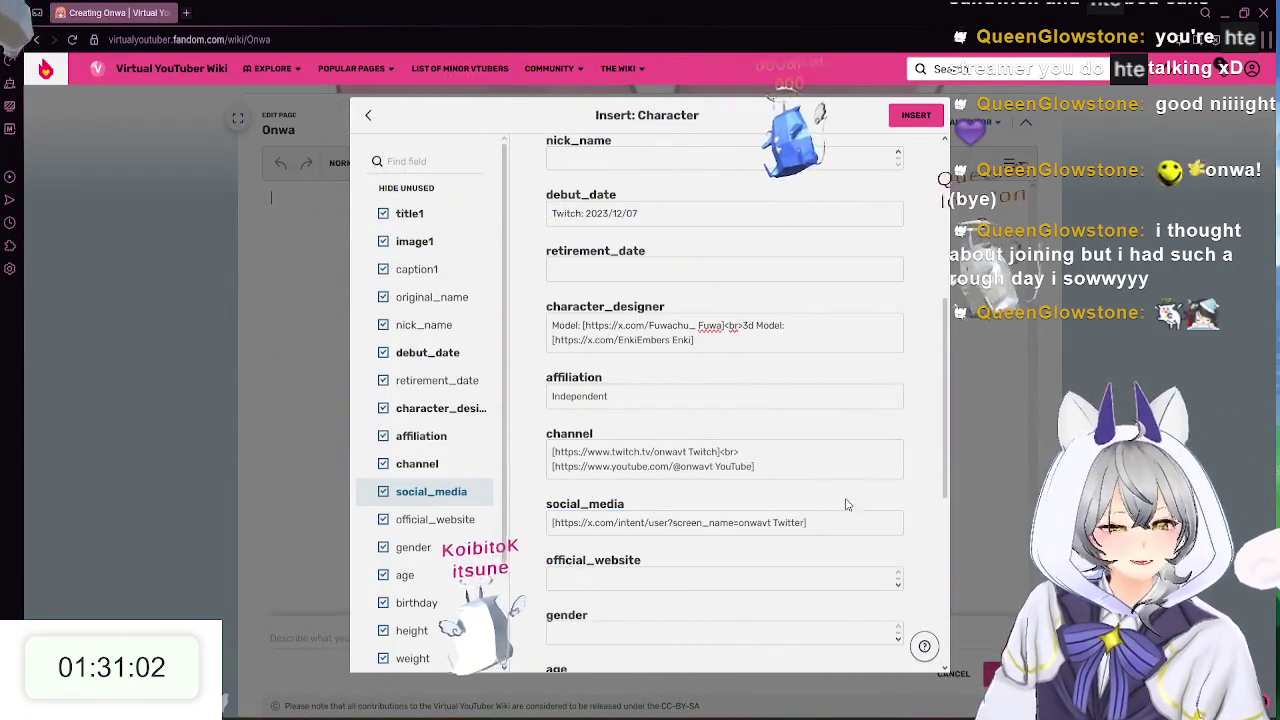
{"action": "type", "text": "<br>"}
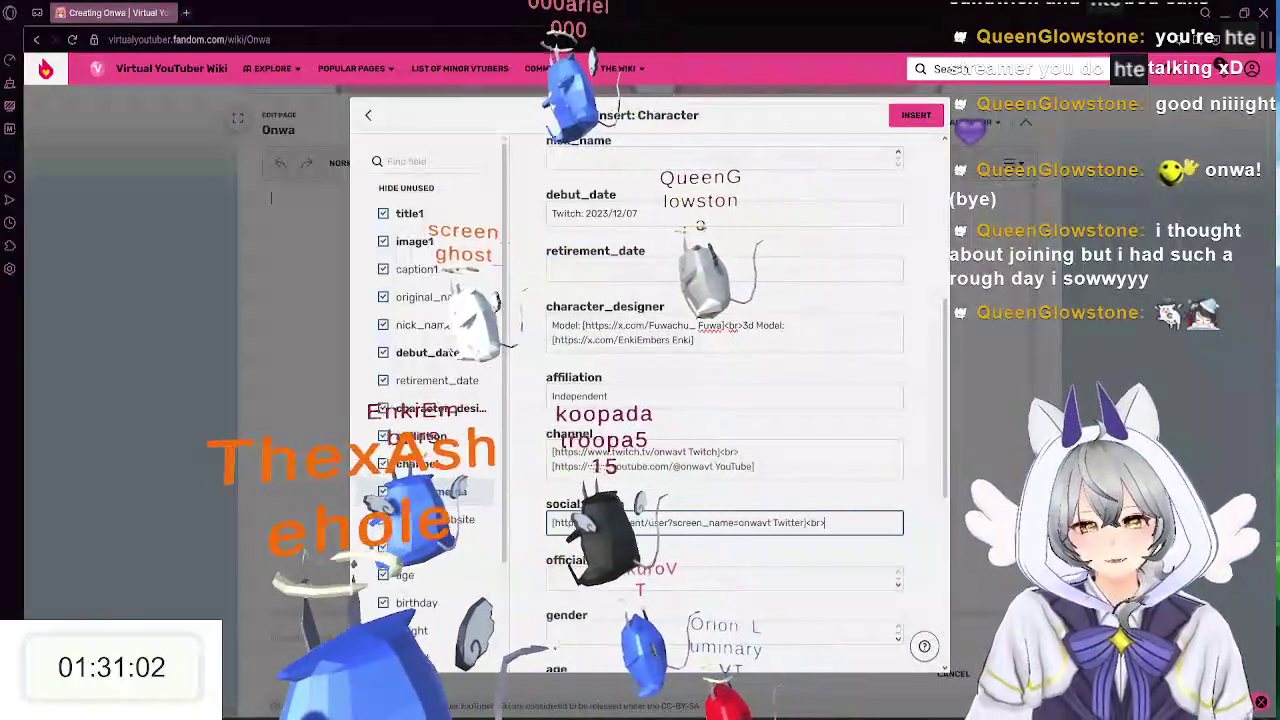
{"action": "type", "text": "["}
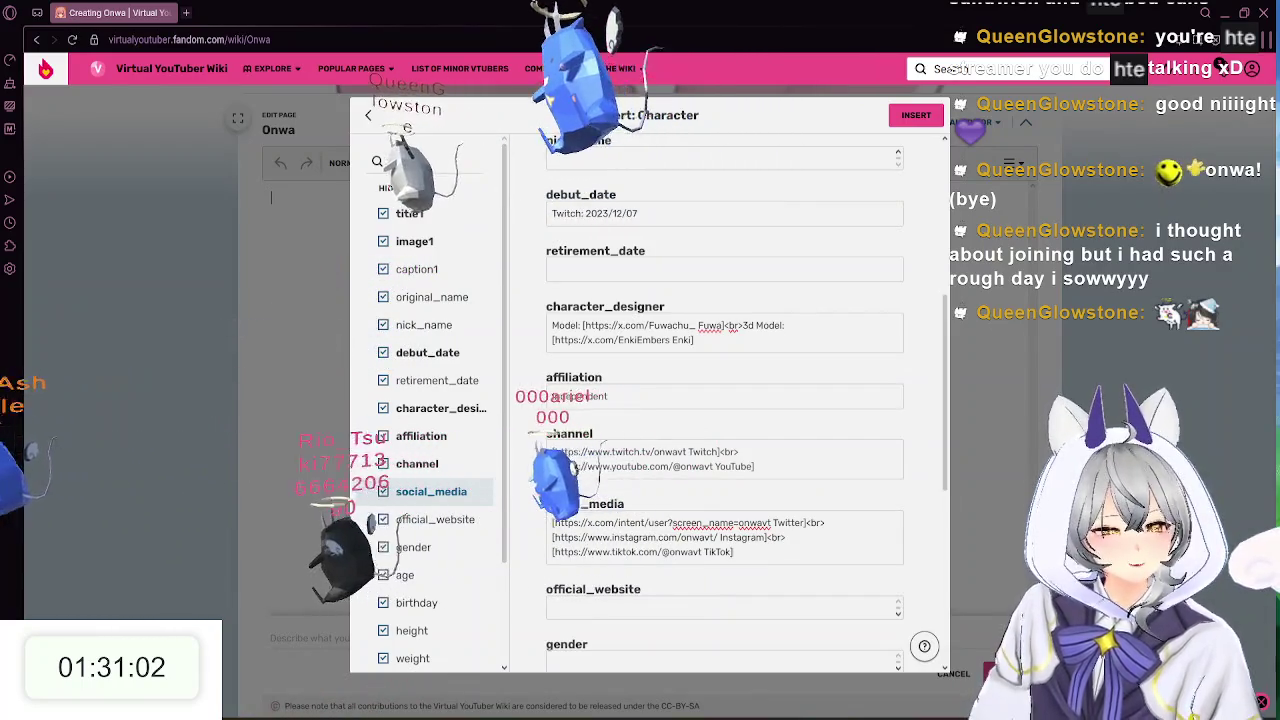
{"action": "left_click", "coordinate": [413, 547]}
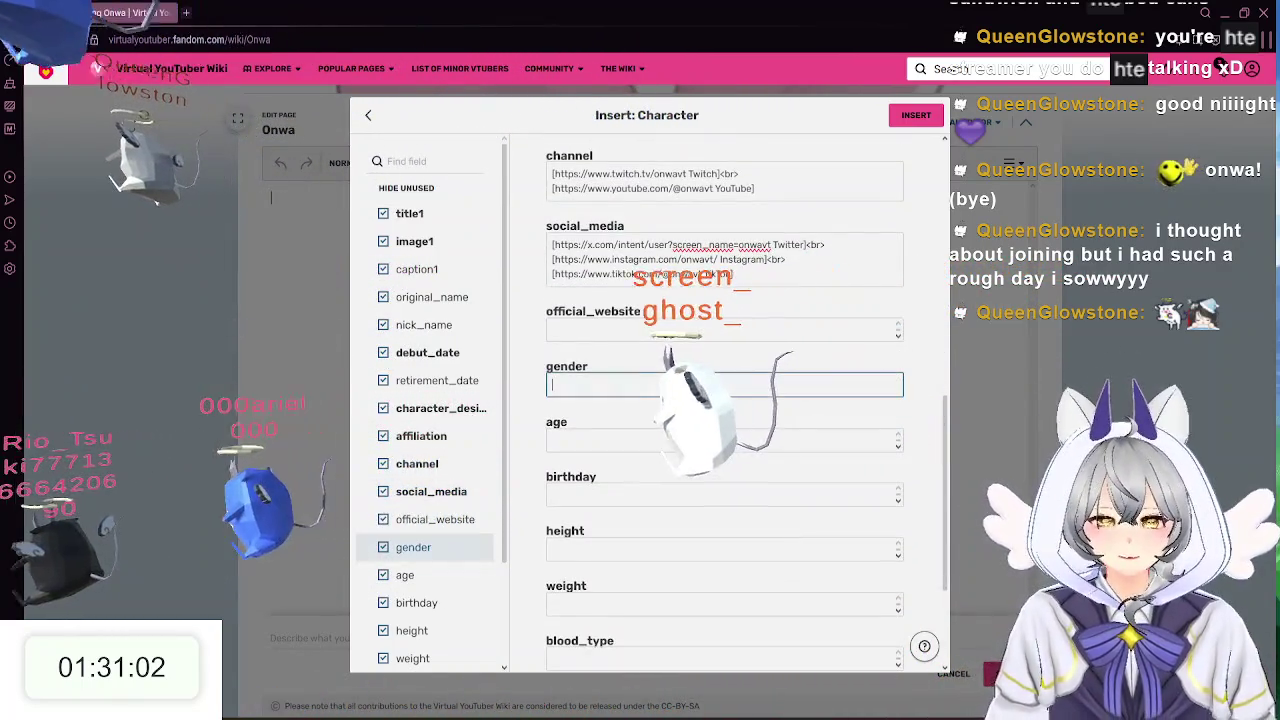
Step: Set gender to Male, birthday to December 7 and height to 4'7"
{"action": "type", "text": "ale"}
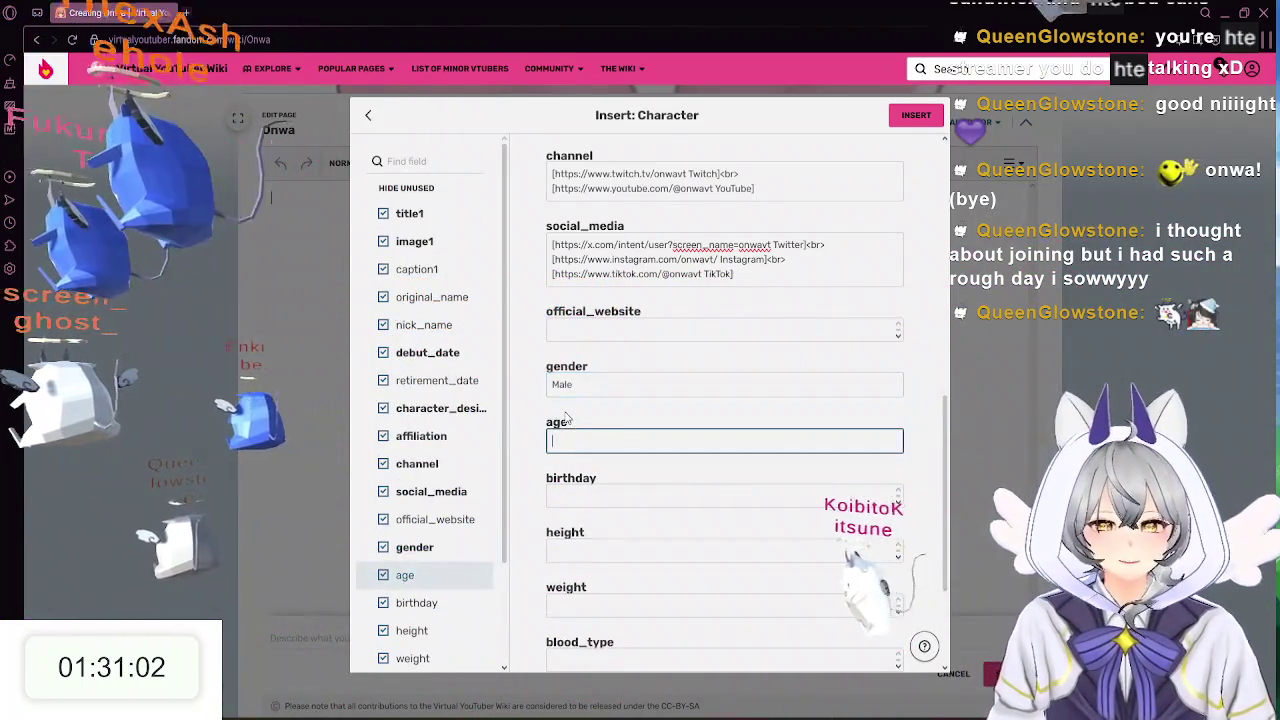
{"action": "scroll", "coordinate": [566, 418], "scroll_direction": "down", "scroll_amount": 1}
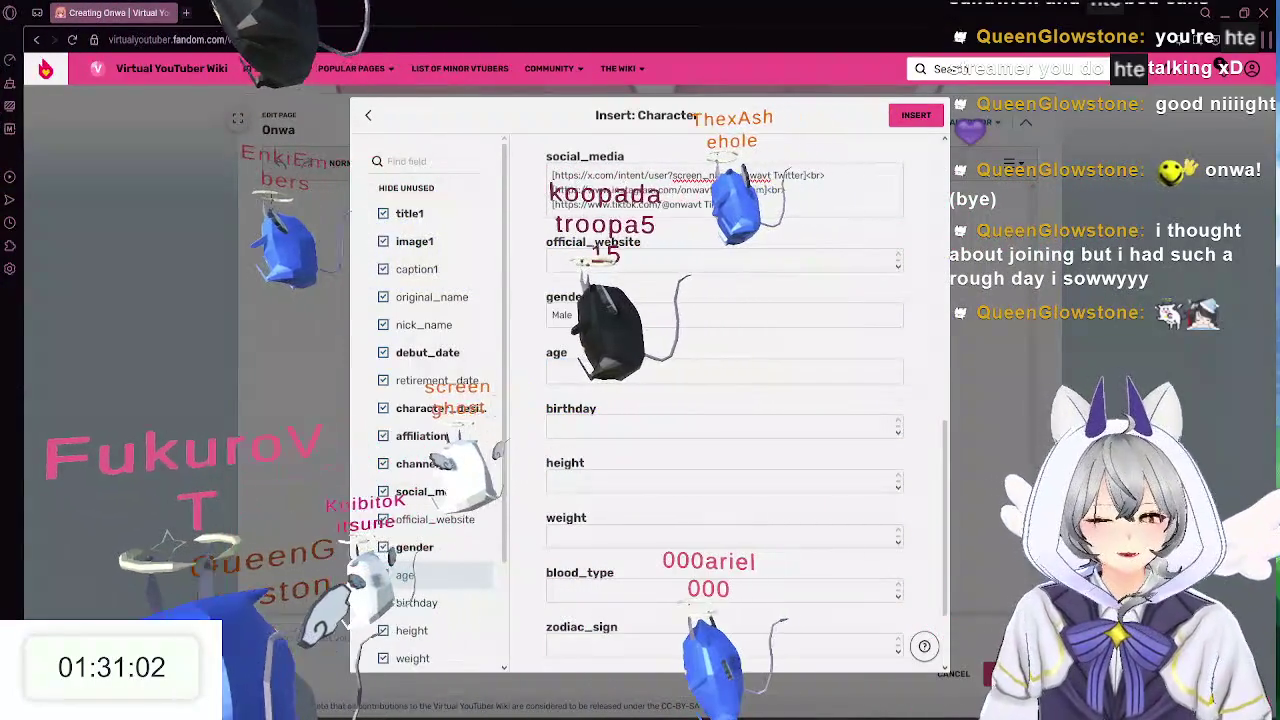
{"action": "left_click", "coordinate": [724, 427]}
{"action": "type", "text": "December 7"}
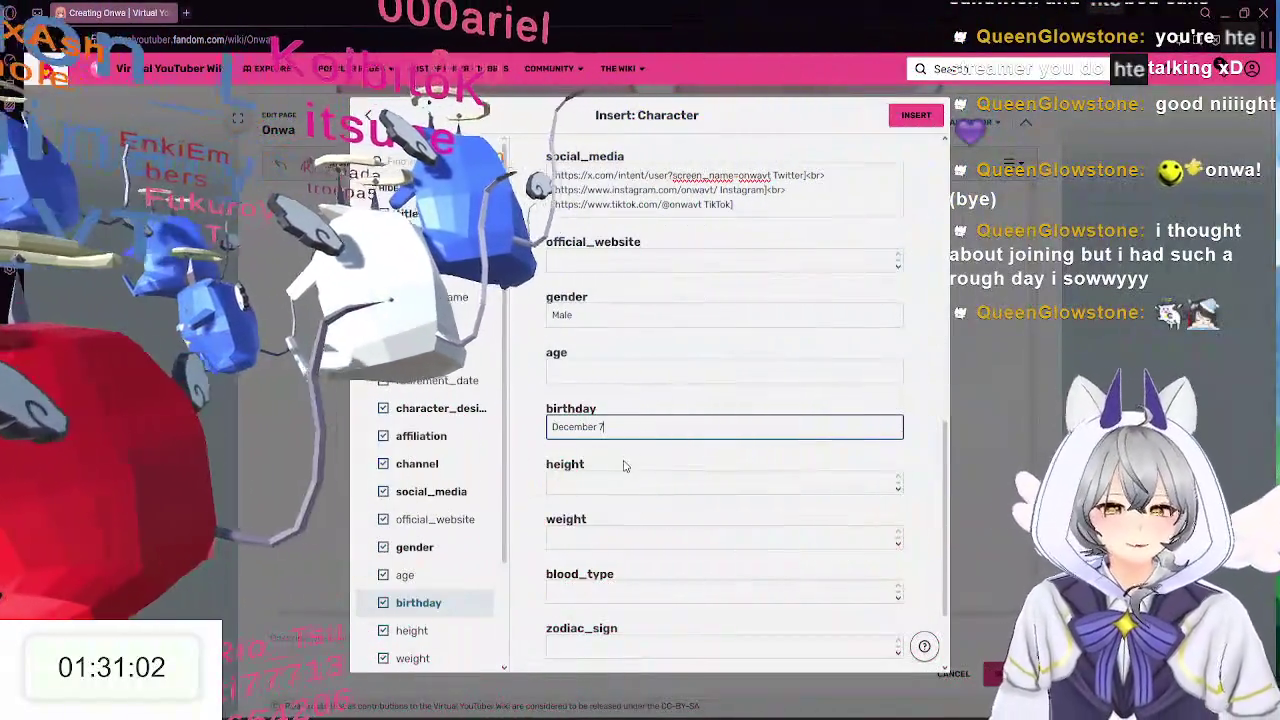
{"action": "left_click", "coordinate": [724, 483]}
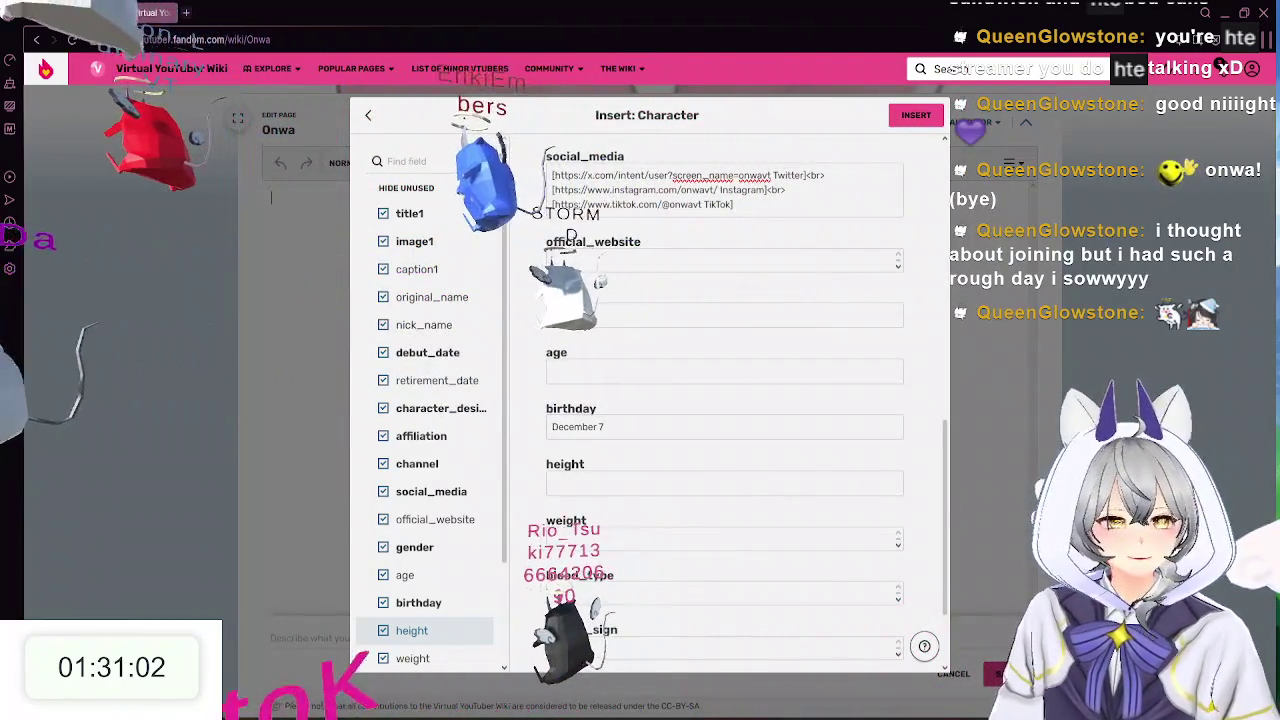
{"action": "left_click", "coordinate": [637, 480]}
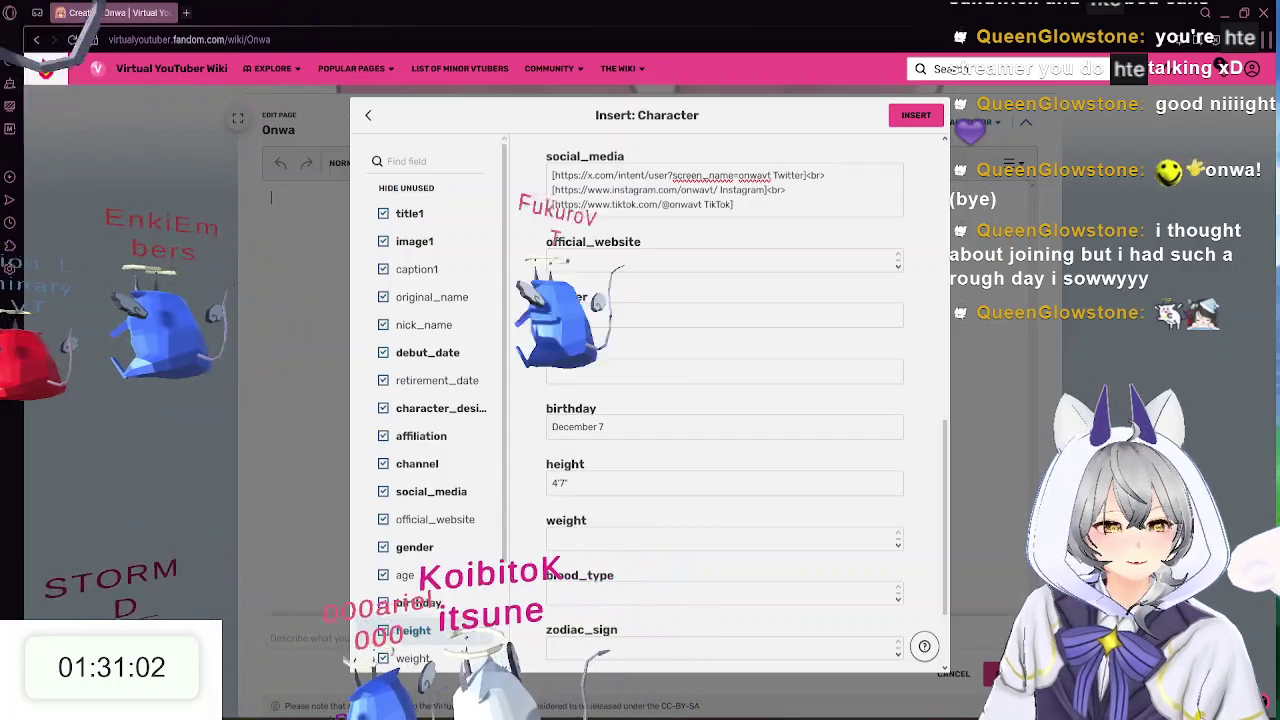
Step: Add fan name Wawas with a white heart emoji and insert the infobox into the page
{"action": "scroll", "coordinate": [724, 524], "scroll_direction": "down", "scroll_amount": 1}
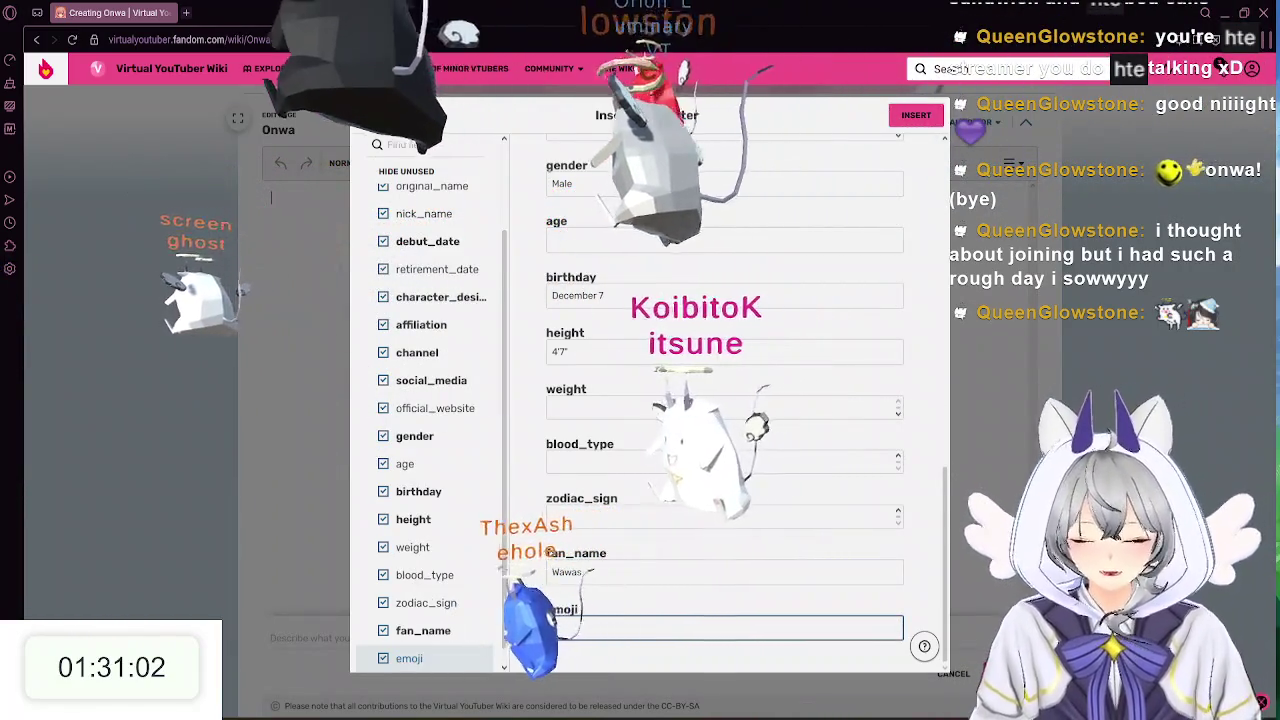
{"action": "key", "text": "super+period"}
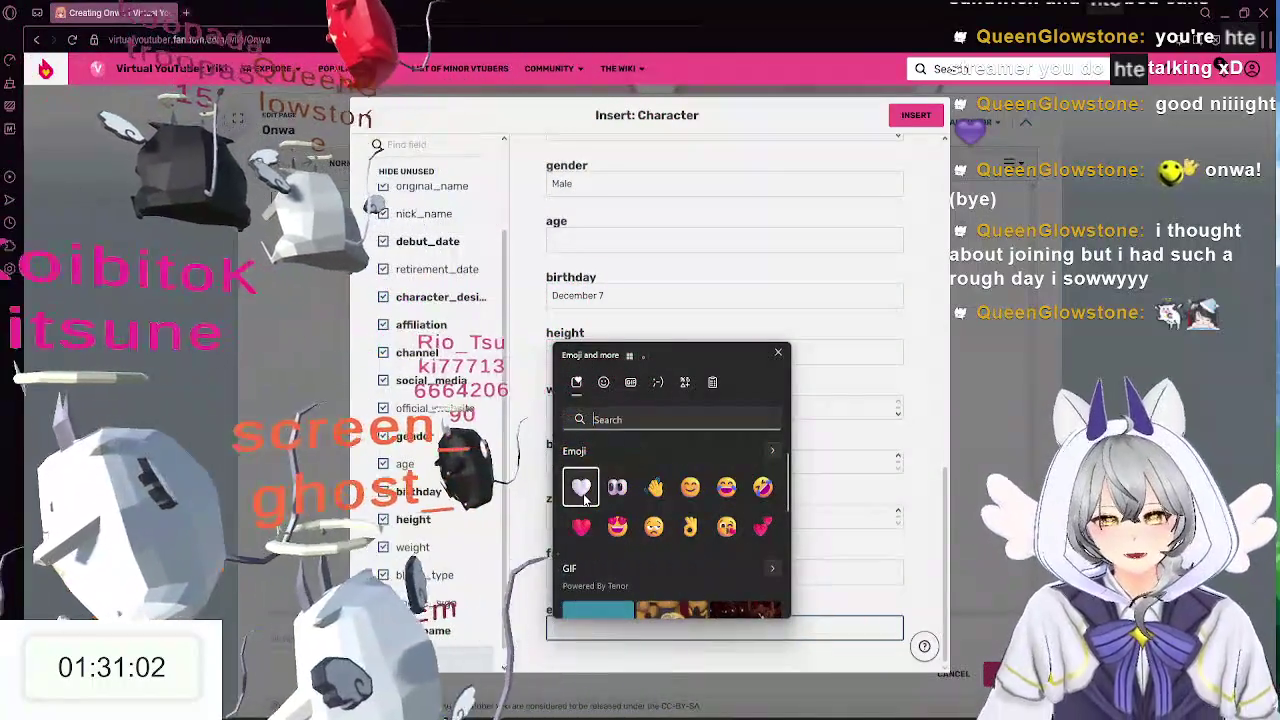
{"action": "key", "text": "Return"}
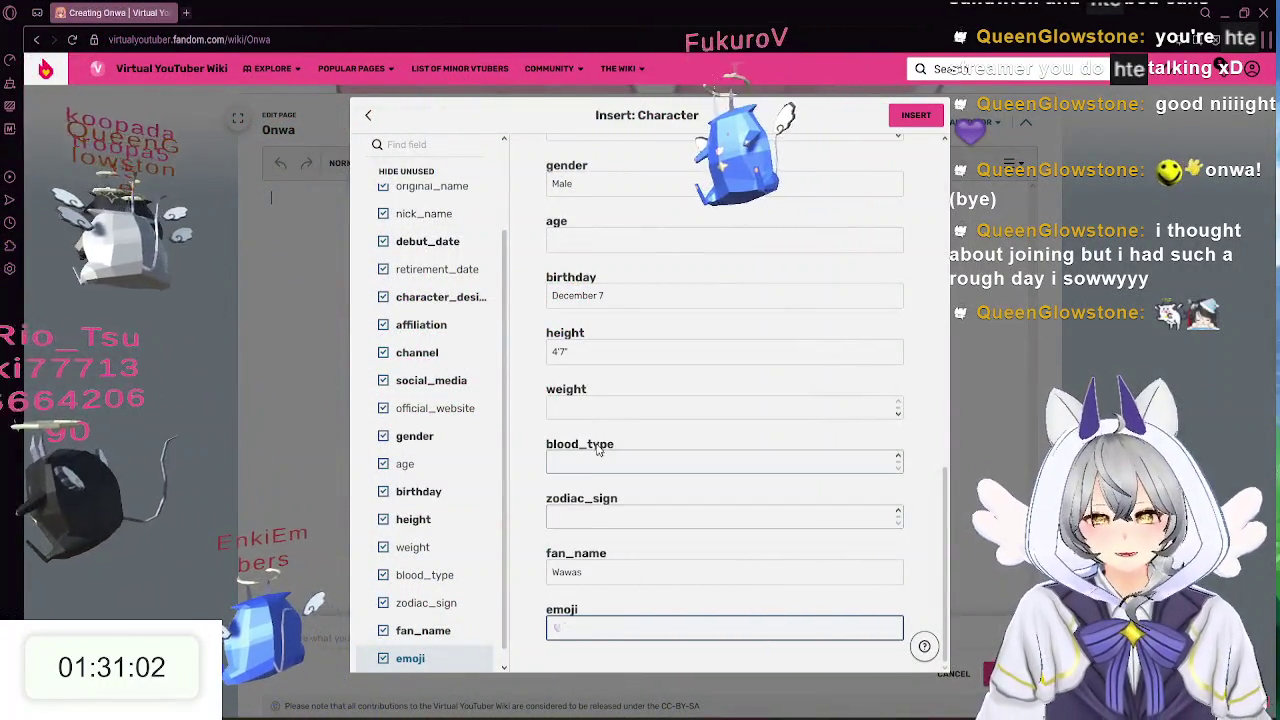
{"action": "scroll", "coordinate": [690, 400], "scroll_direction": "up", "scroll_amount": 1}
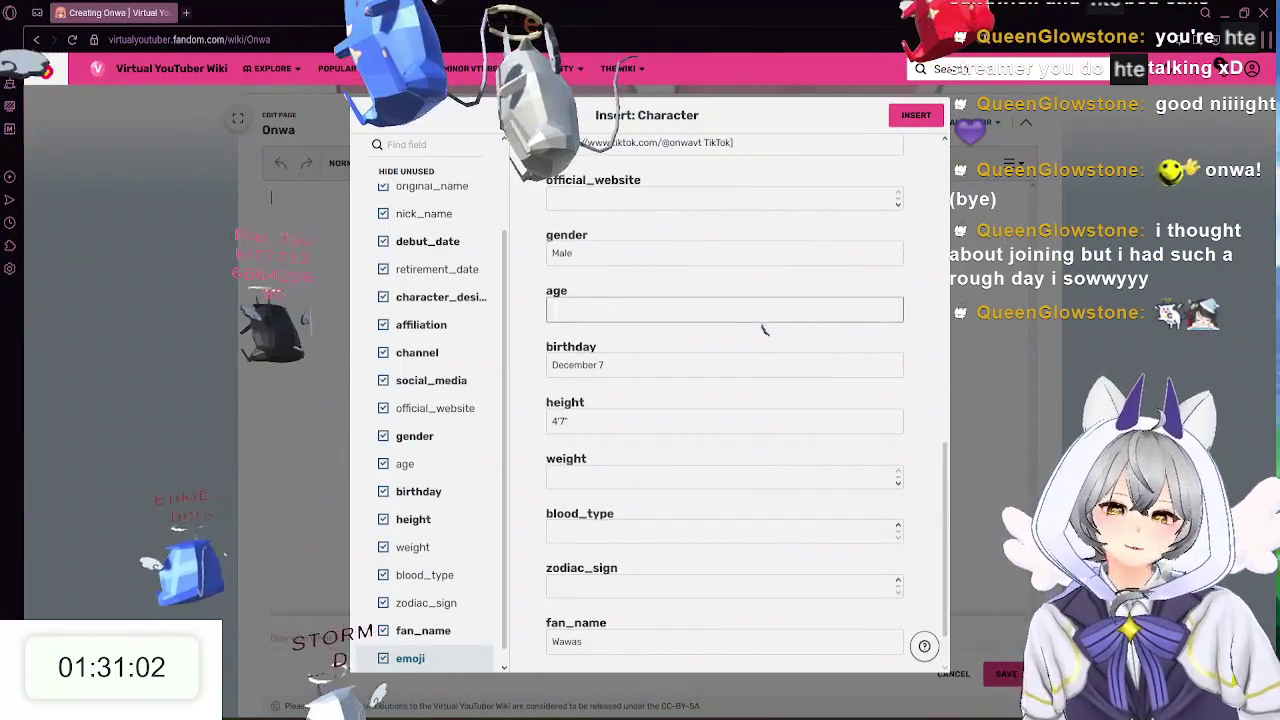
{"action": "left_click", "coordinate": [765, 311]}
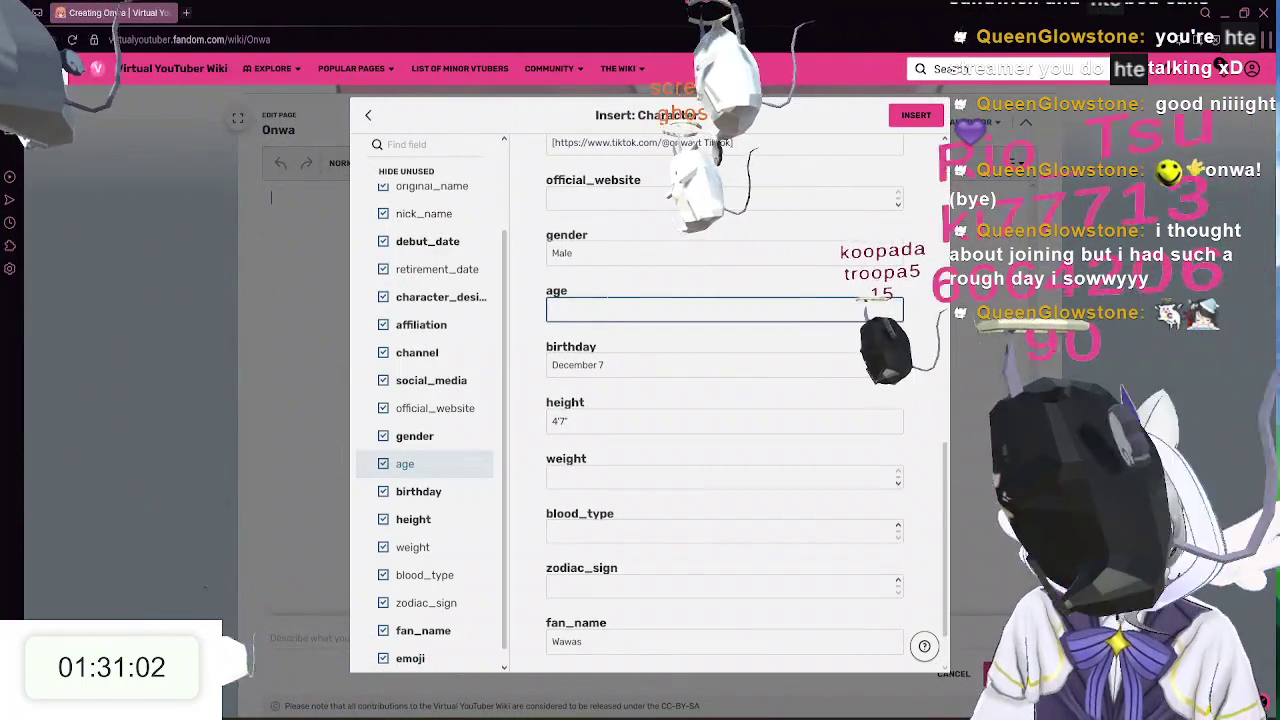
{"action": "scroll", "coordinate": [660, 400], "scroll_direction": "down", "scroll_amount": 1}
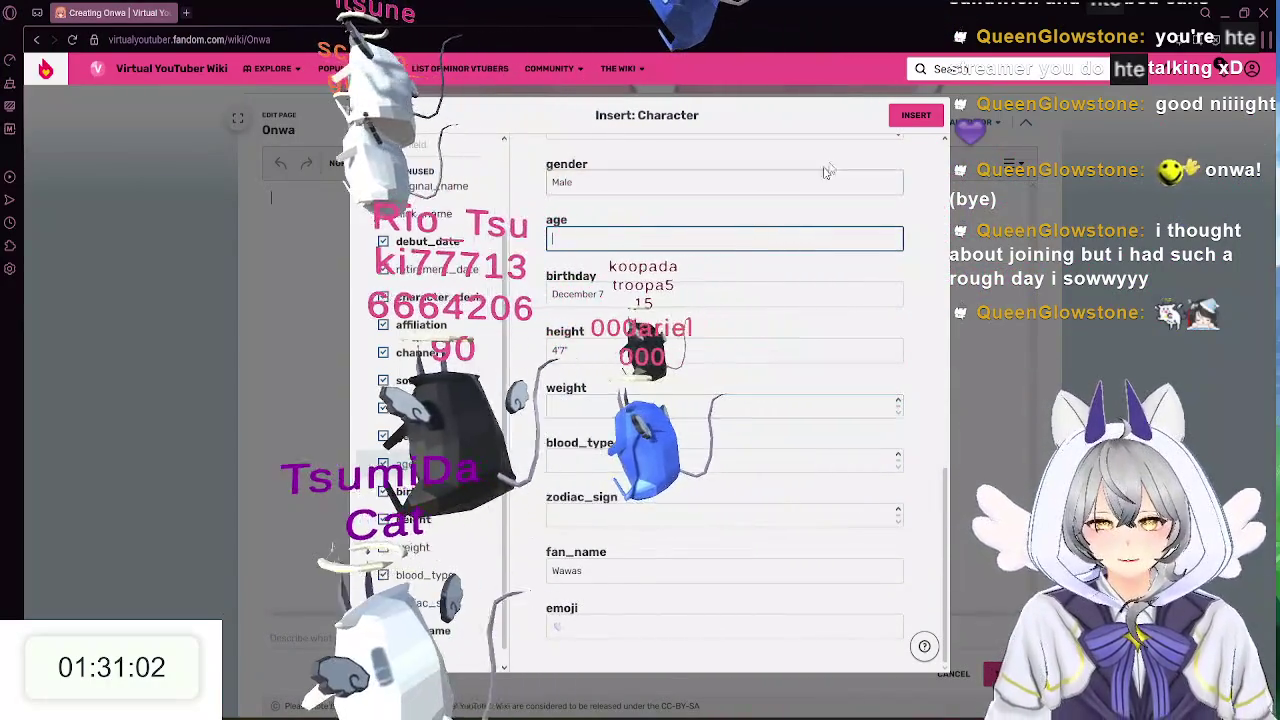
{"action": "left_click", "coordinate": [916, 115]}
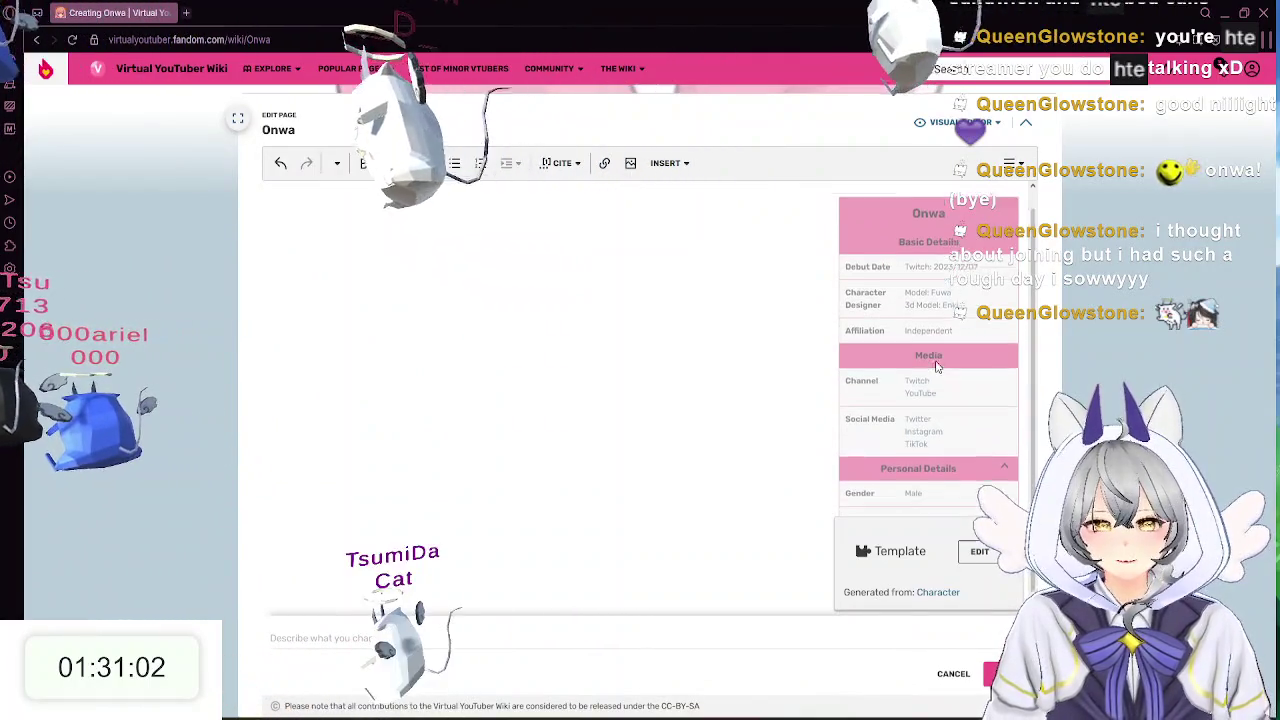
Step: Look up the uploaded image's file name on the account's Contributions page
{"action": "mouse_move", "coordinate": [1251, 70]}
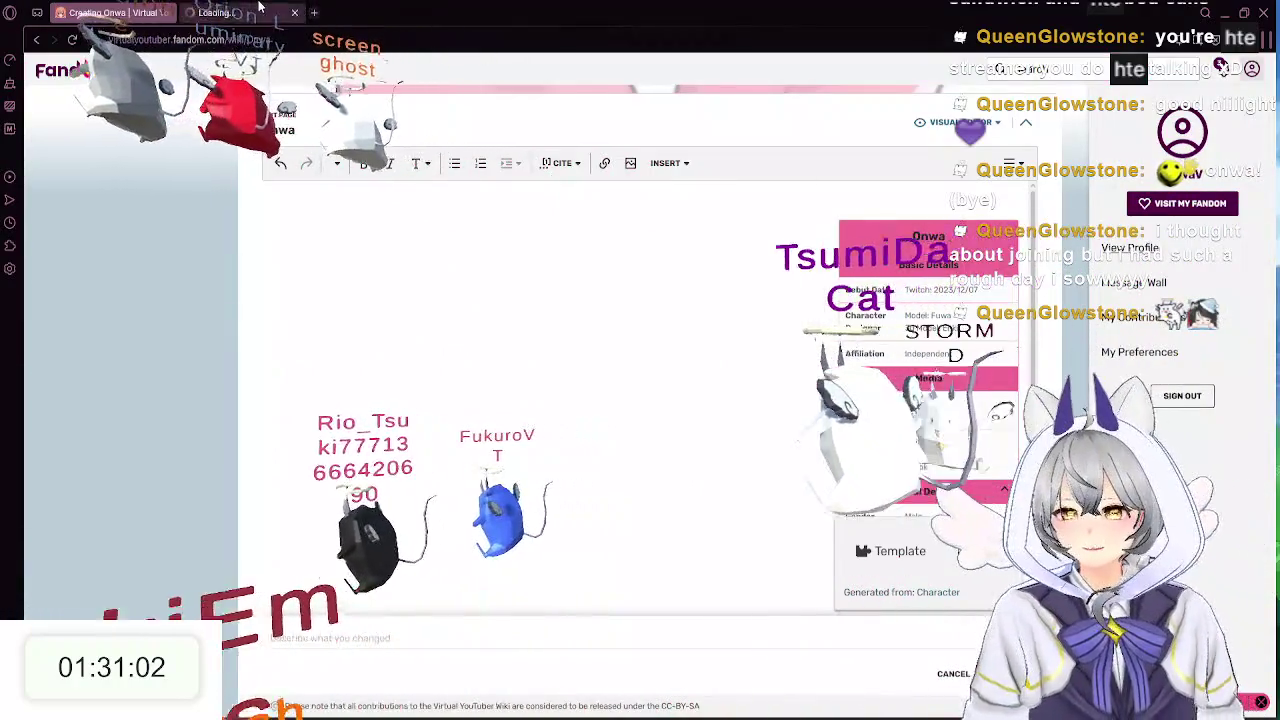
{"action": "left_click", "coordinate": [1130, 247]}
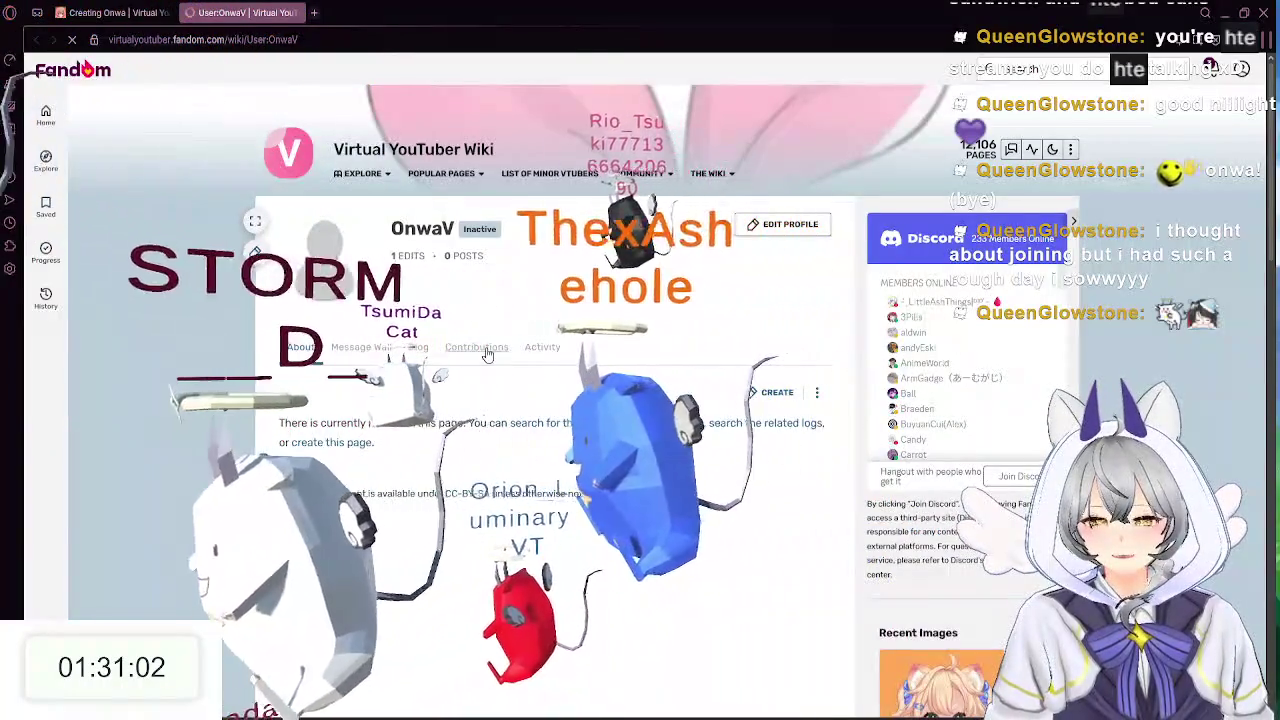
{"action": "left_click", "coordinate": [464, 346]}
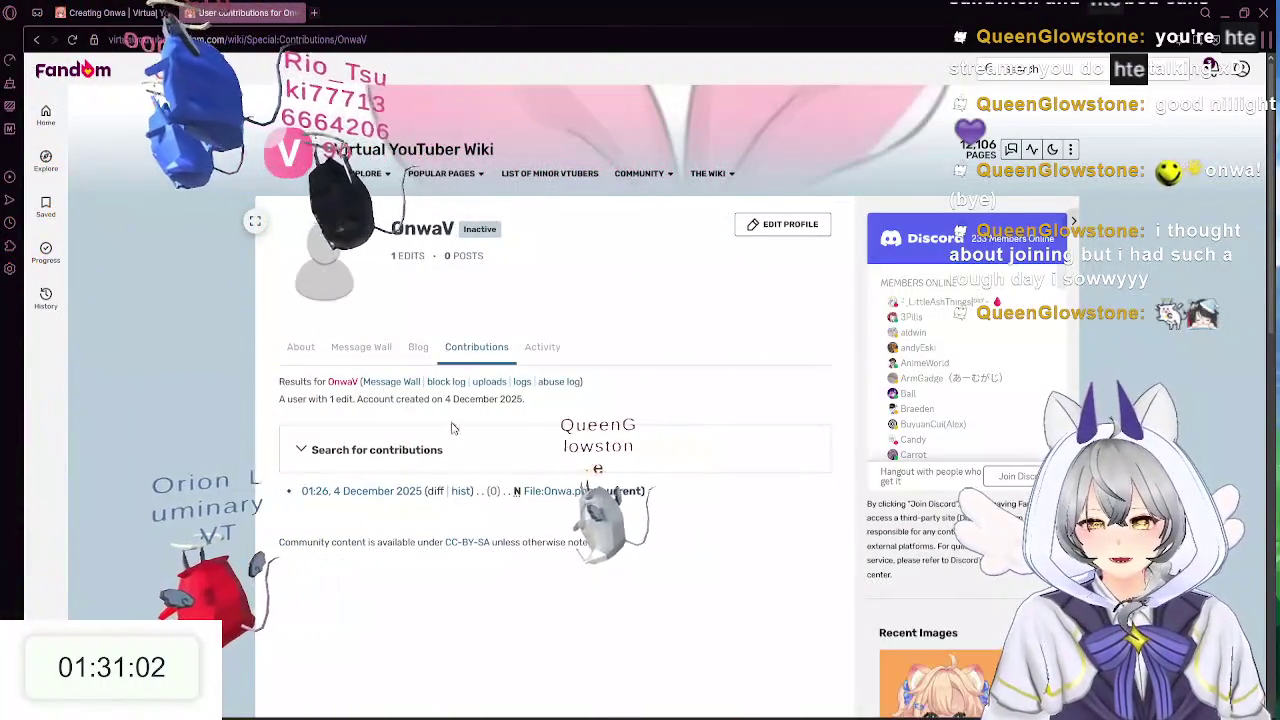
Step: Change the infobox image1 to Onwa.png and apply the edit
{"action": "key", "text": "ctrl+shift+Tab"}
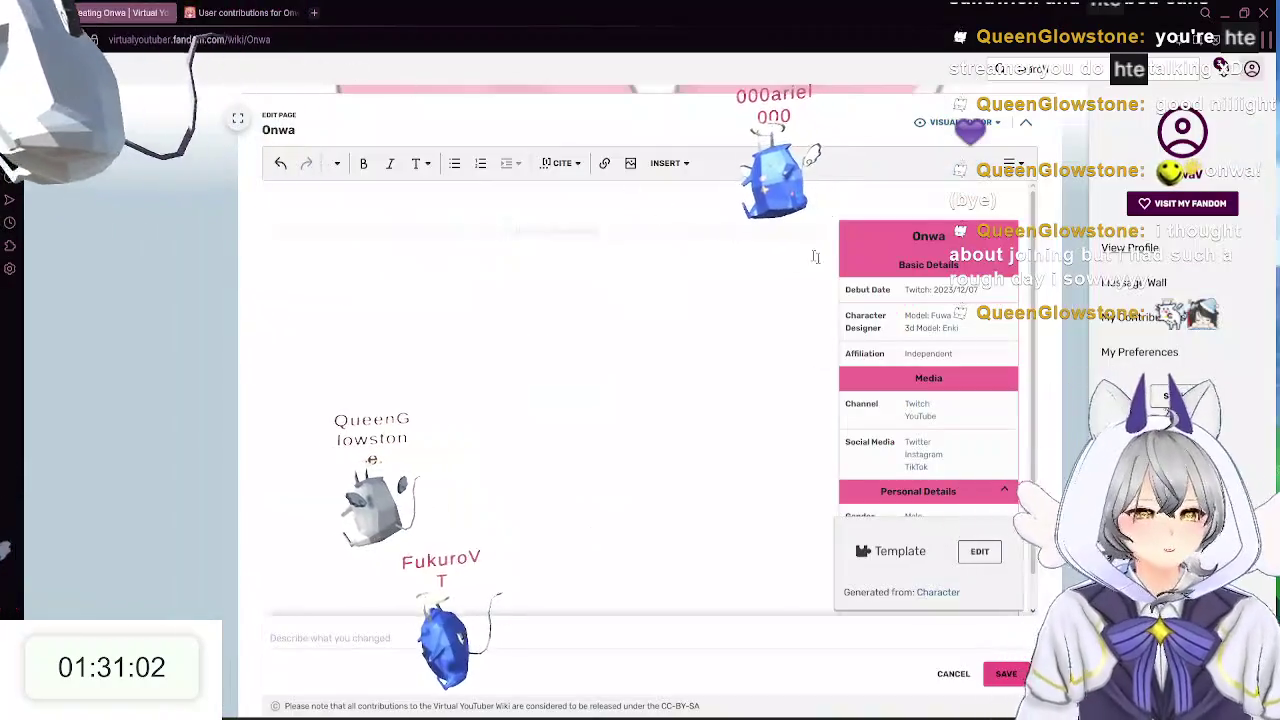
{"action": "left_click", "coordinate": [979, 551]}
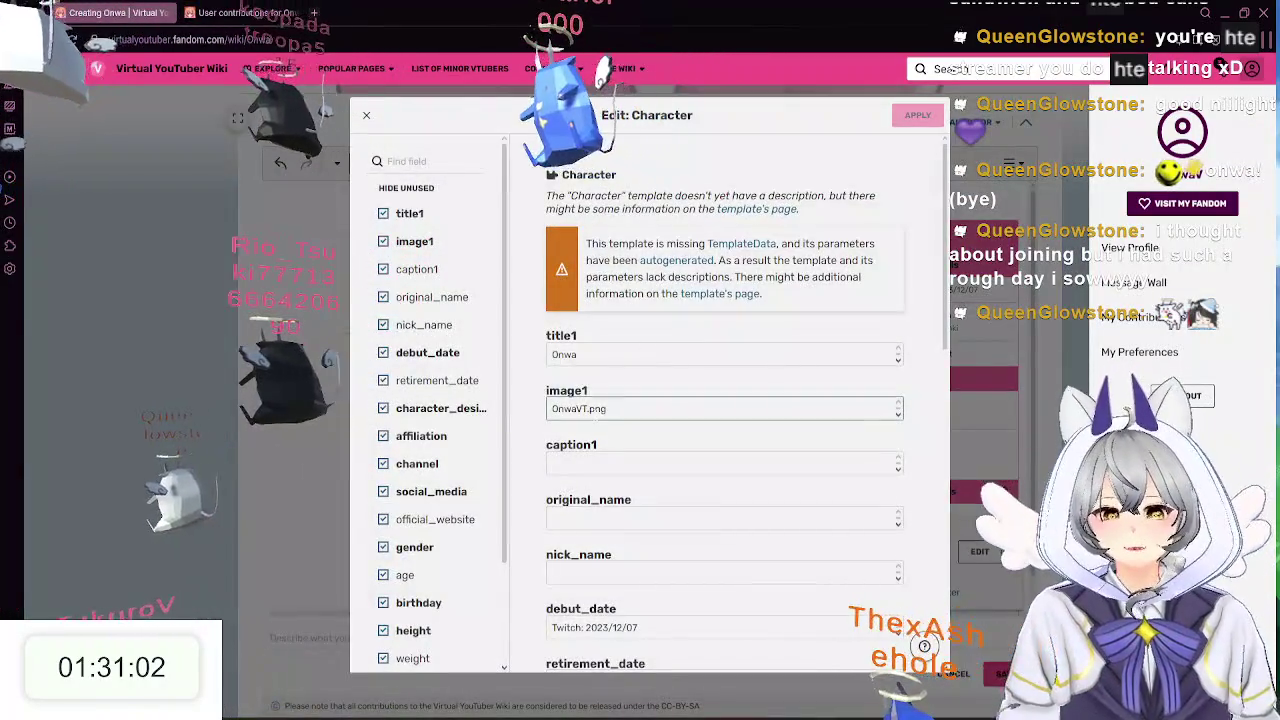
{"action": "key", "text": "BackSpace"}
{"action": "key", "text": "BackSpace"}
{"action": "left_click", "coordinate": [912, 118]}
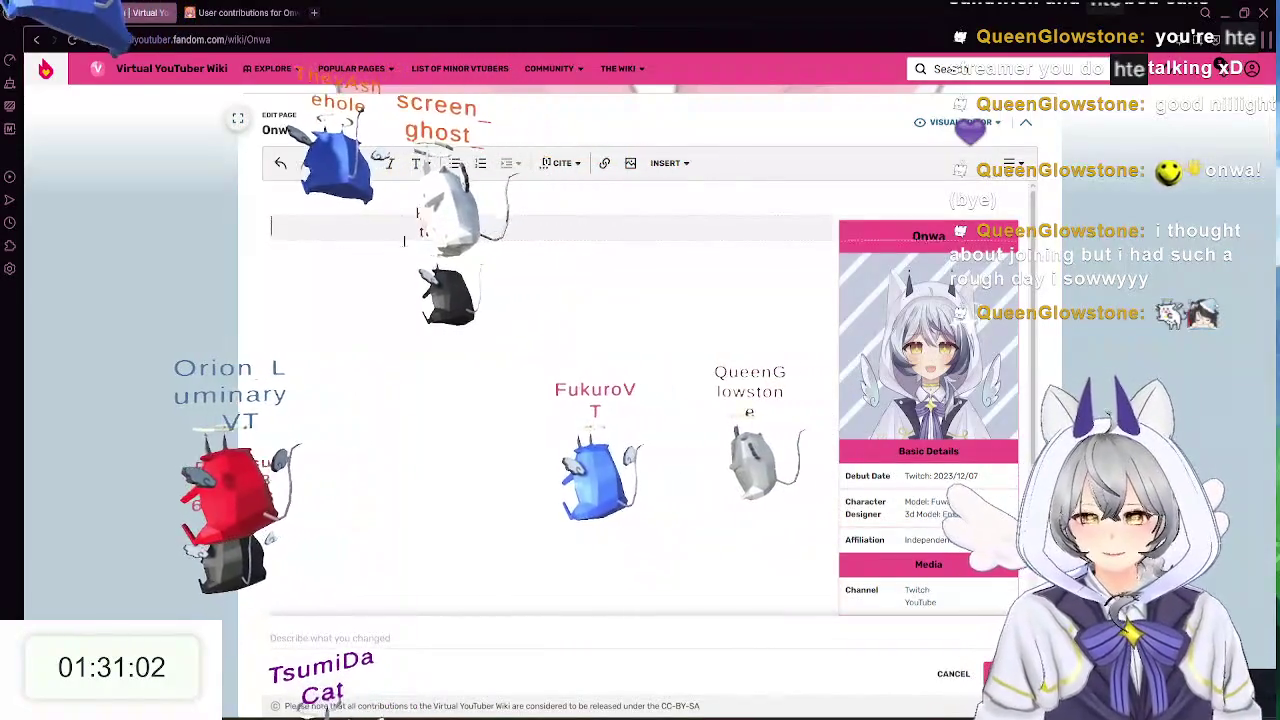
{"action": "left_click", "coordinate": [548, 231]}
{"action": "left_click", "coordinate": [362, 163]}
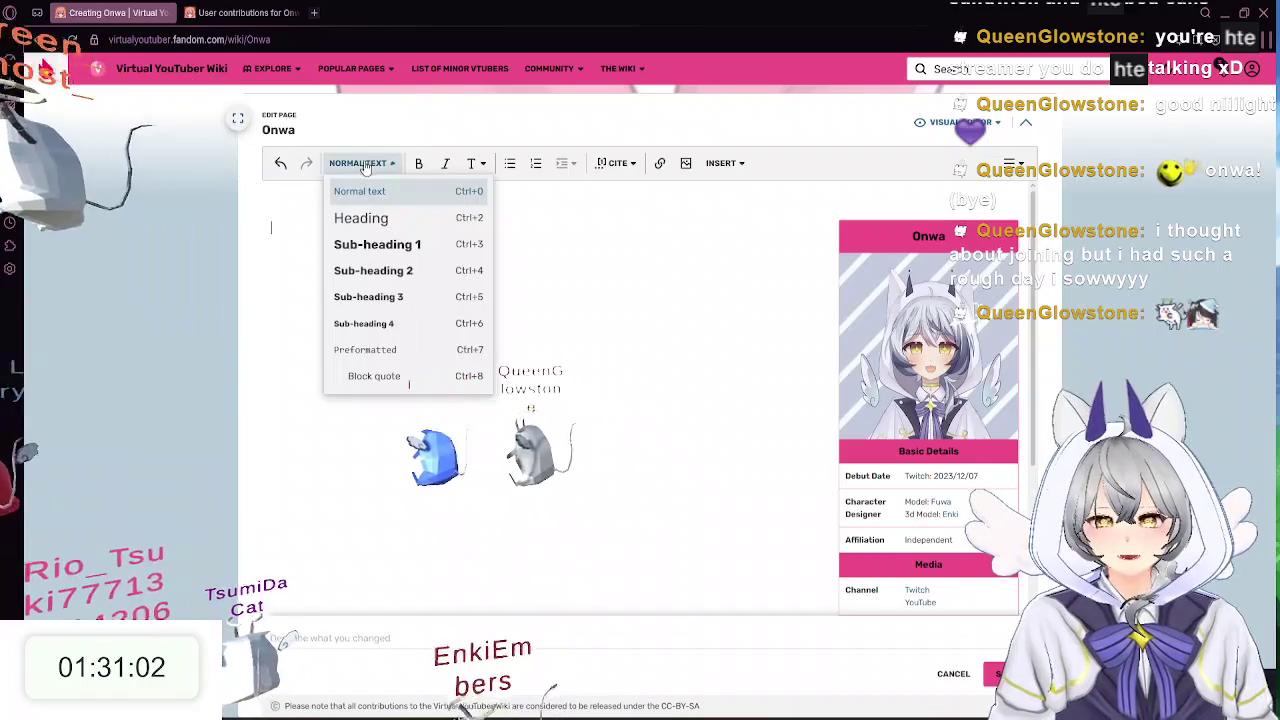
Step: Write the normal-text intro 'Onwa is a male independent English speaking VTuber.' with Onwa bolded
{"action": "left_click", "coordinate": [361, 218]}
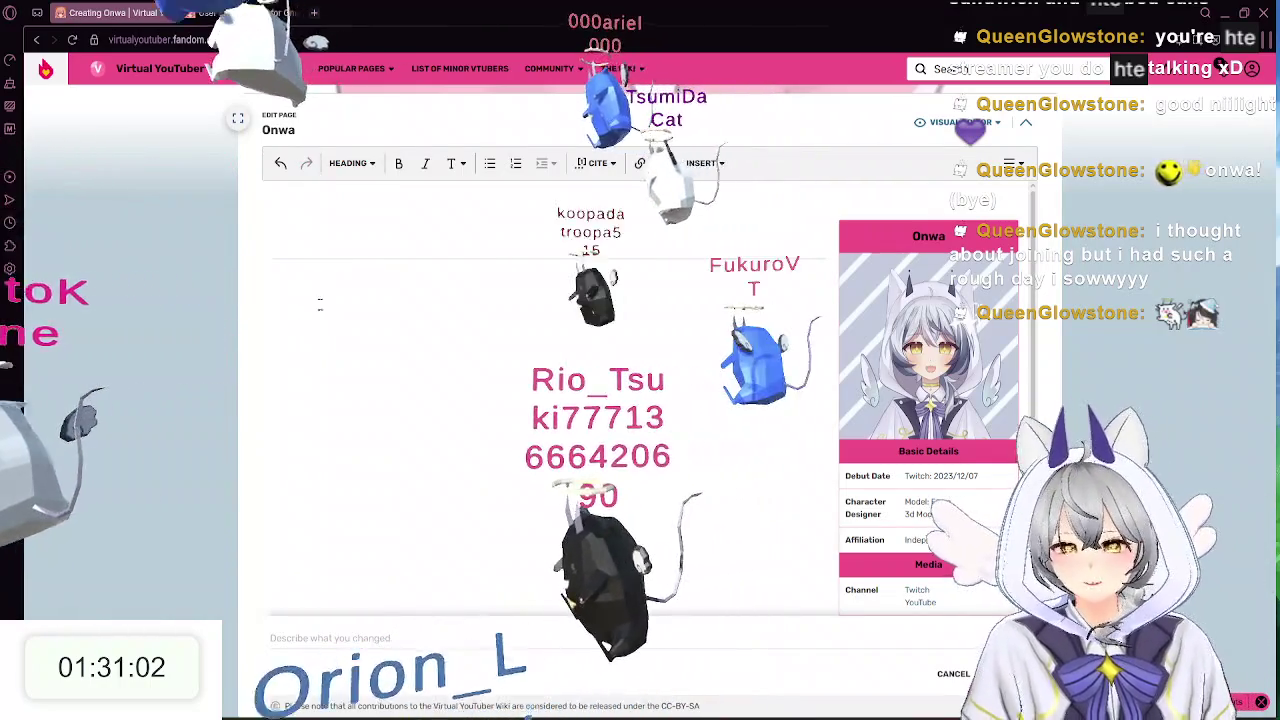
{"action": "left_click", "coordinate": [271, 229]}
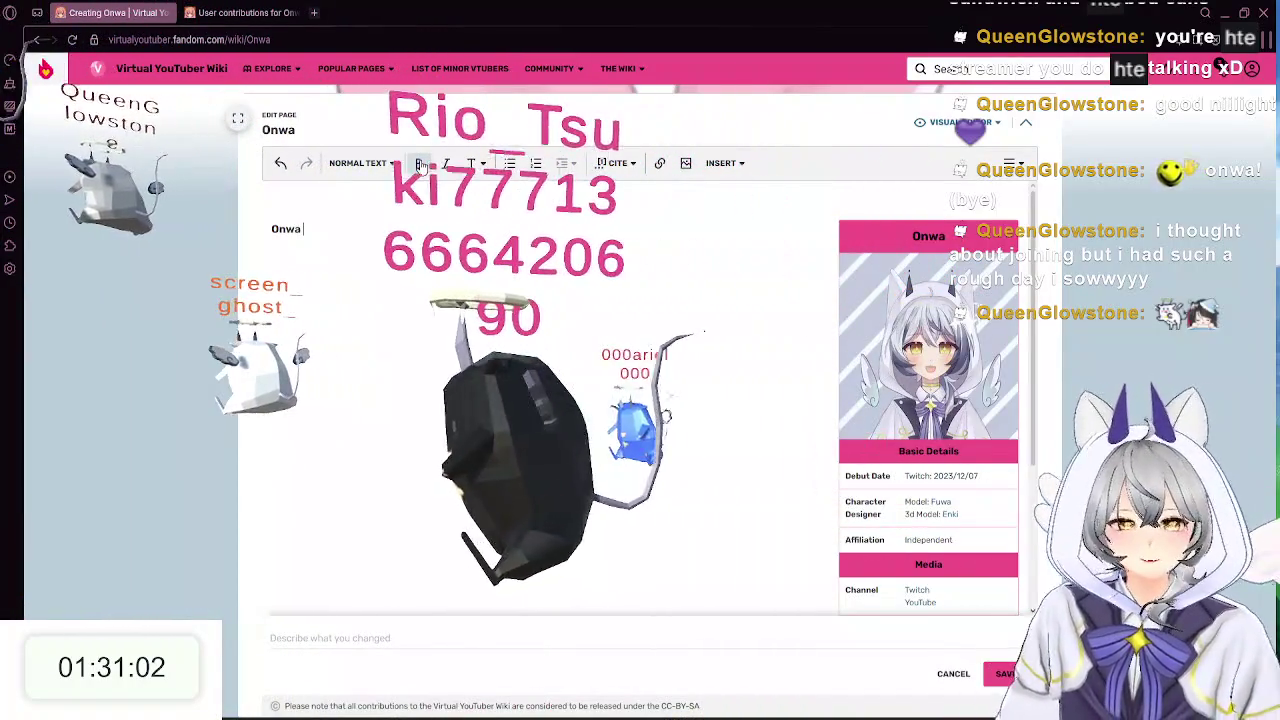
{"action": "type", "text": "is a male"}
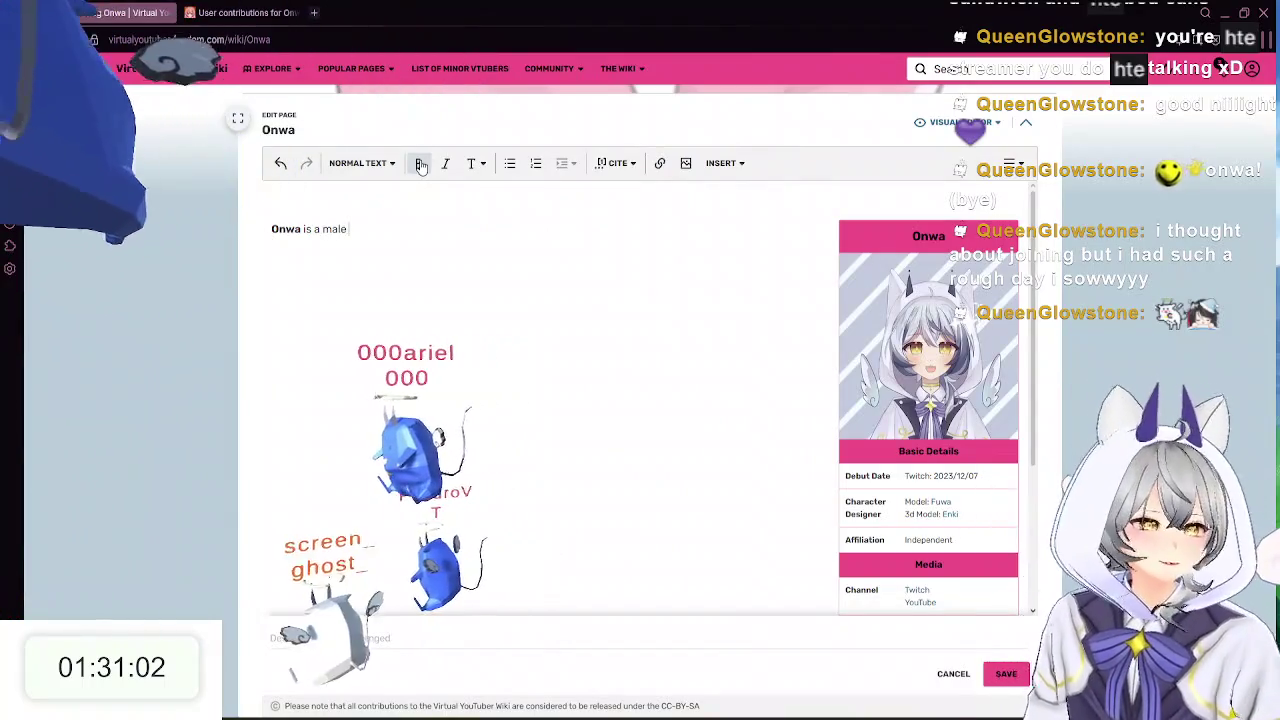
{"action": "type", "text": " independent English speaking"}
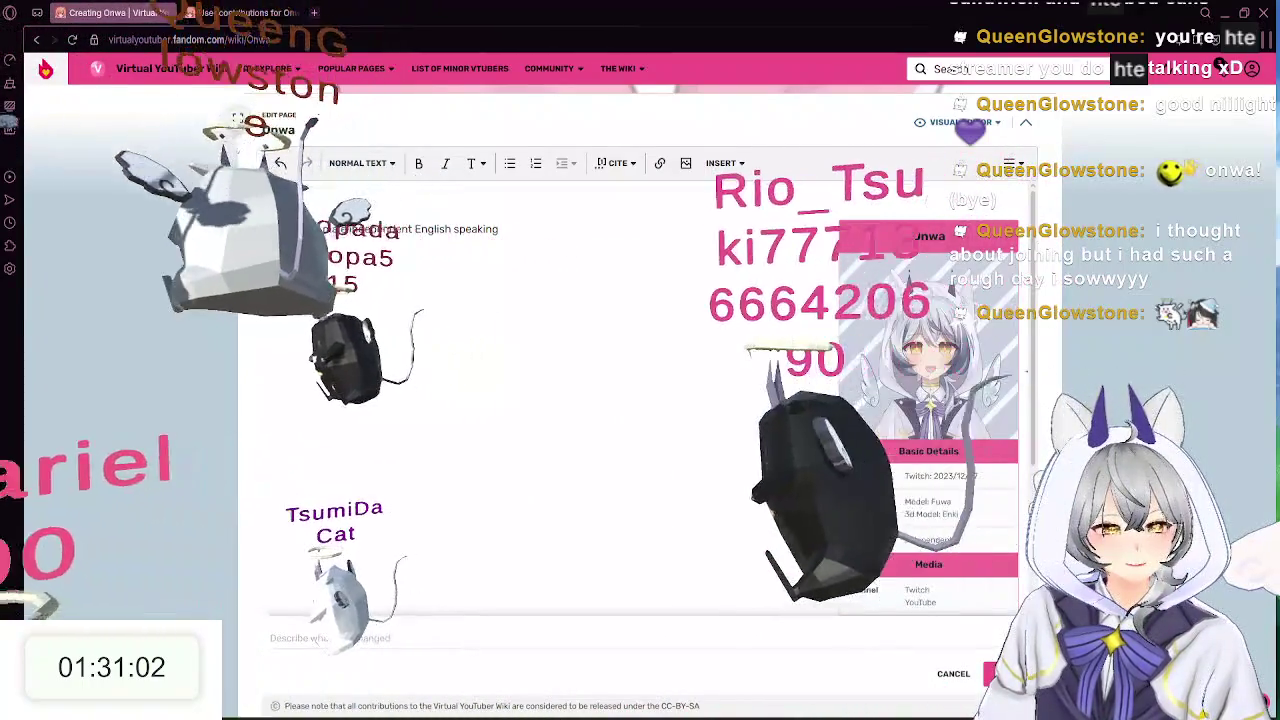
{"action": "key", "text": "shift+Left"}
{"action": "key", "text": "shift+Left"}
{"action": "key", "text": "shift+Left"}
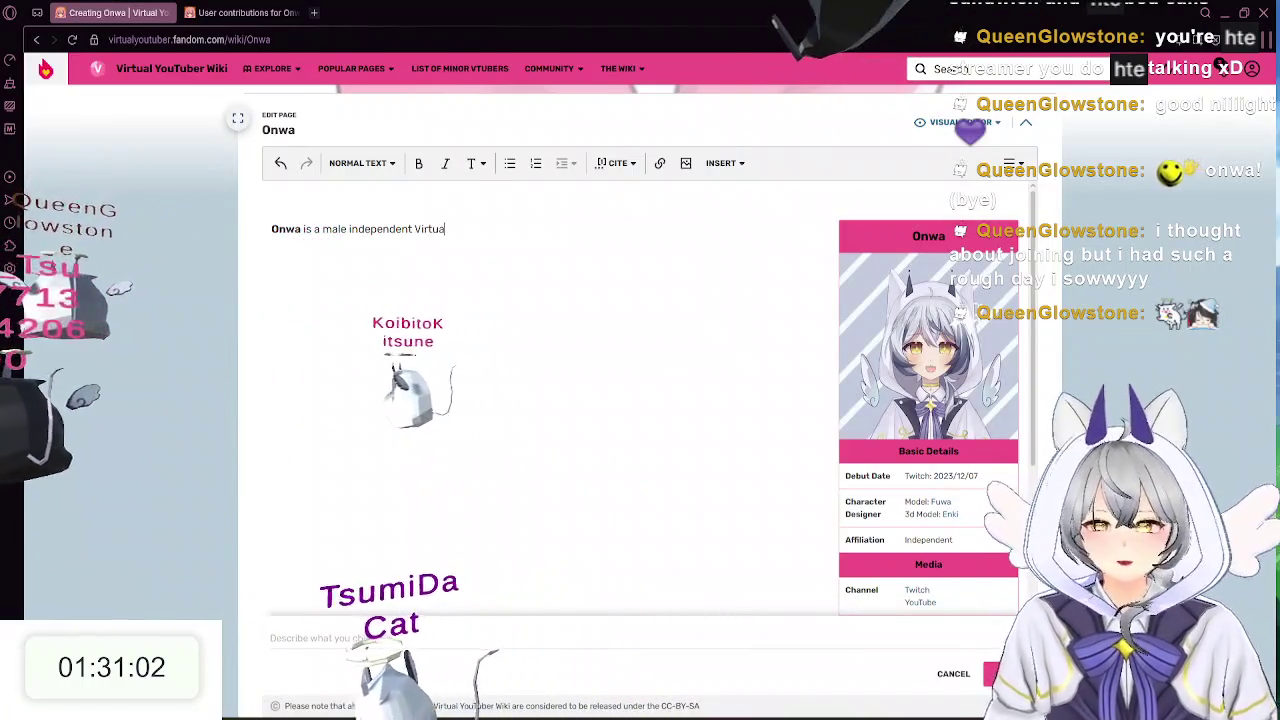
{"action": "type", "text": "uTuber"}
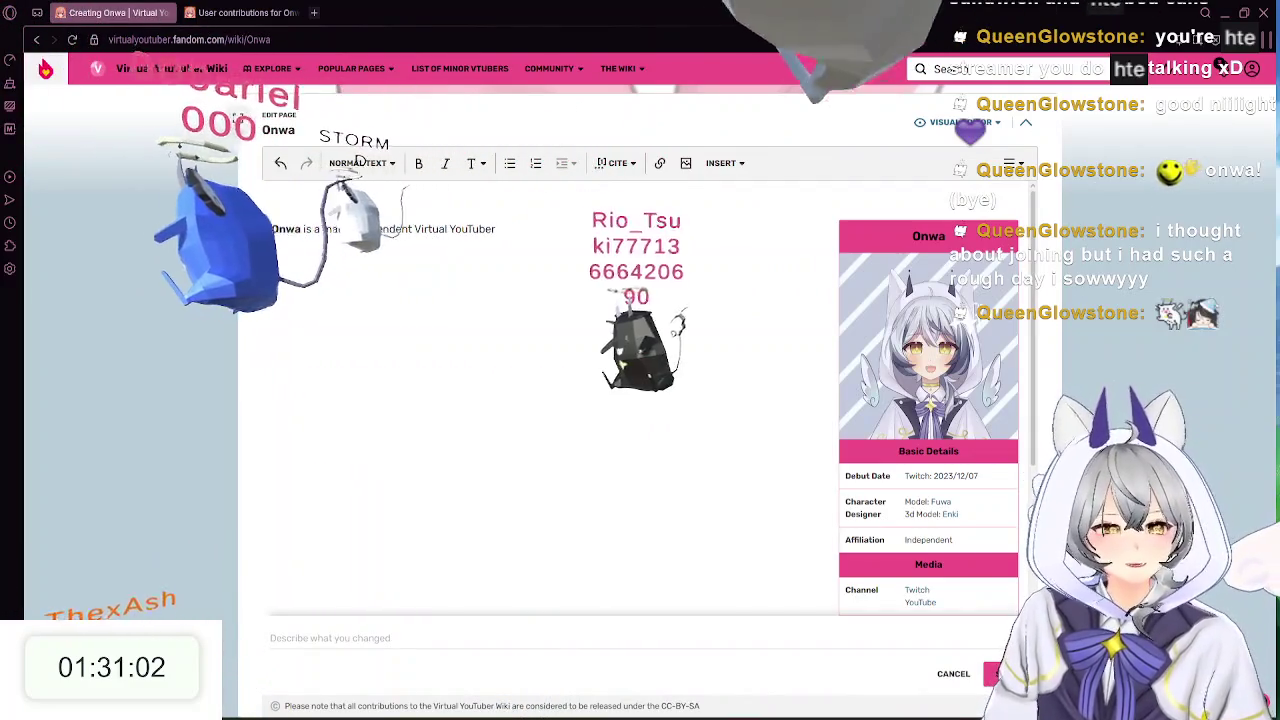
{"action": "key", "text": "ctrl+shift+Left"}
{"action": "key", "text": "ctrl+shift+Left"}
{"action": "key", "text": "BackSpace"}
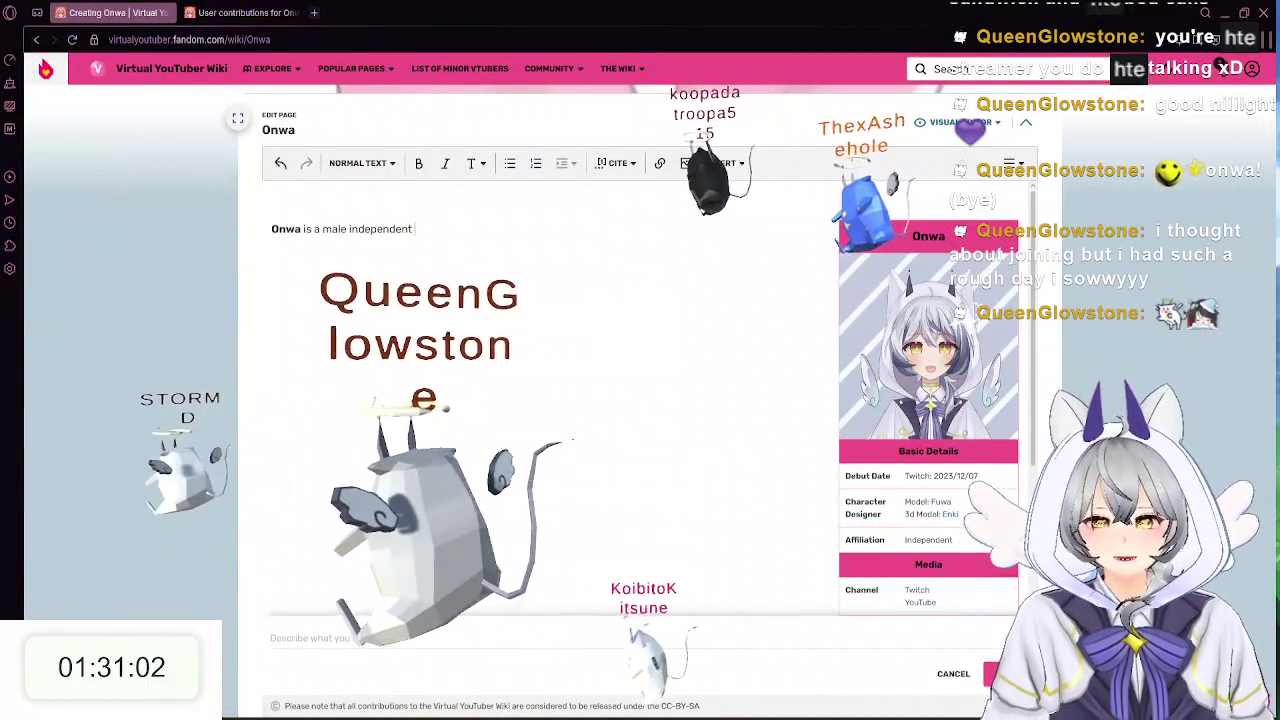
{"action": "type", "text": "English speaking V"}
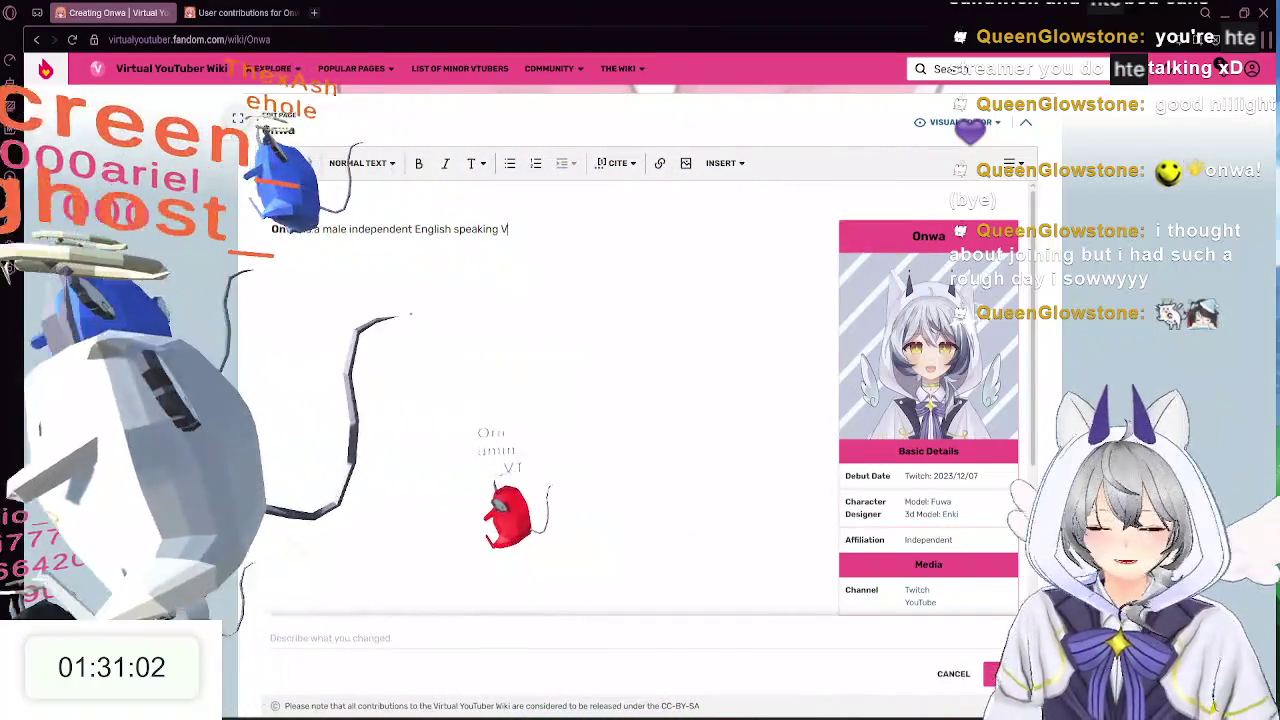
{"action": "type", "text": "Tuber."}
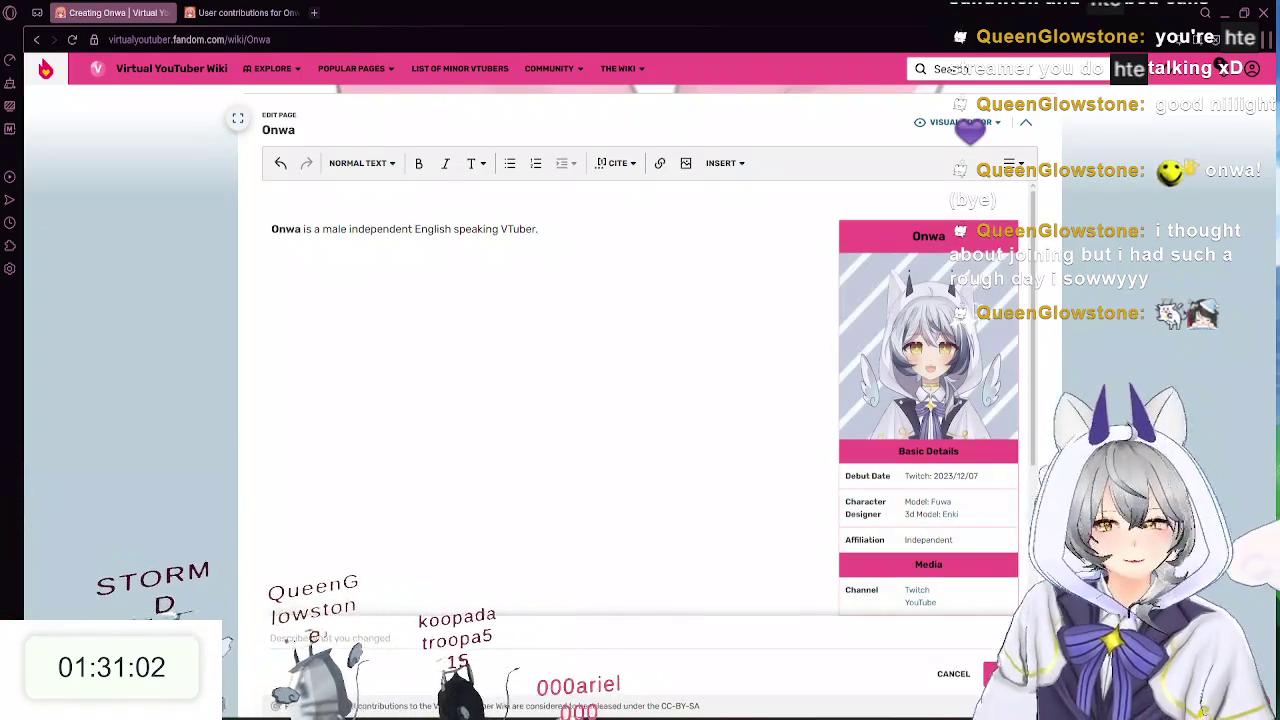
Step: Add a Profile section heading on a new line below the intro
{"action": "left_click", "coordinate": [360, 163]}
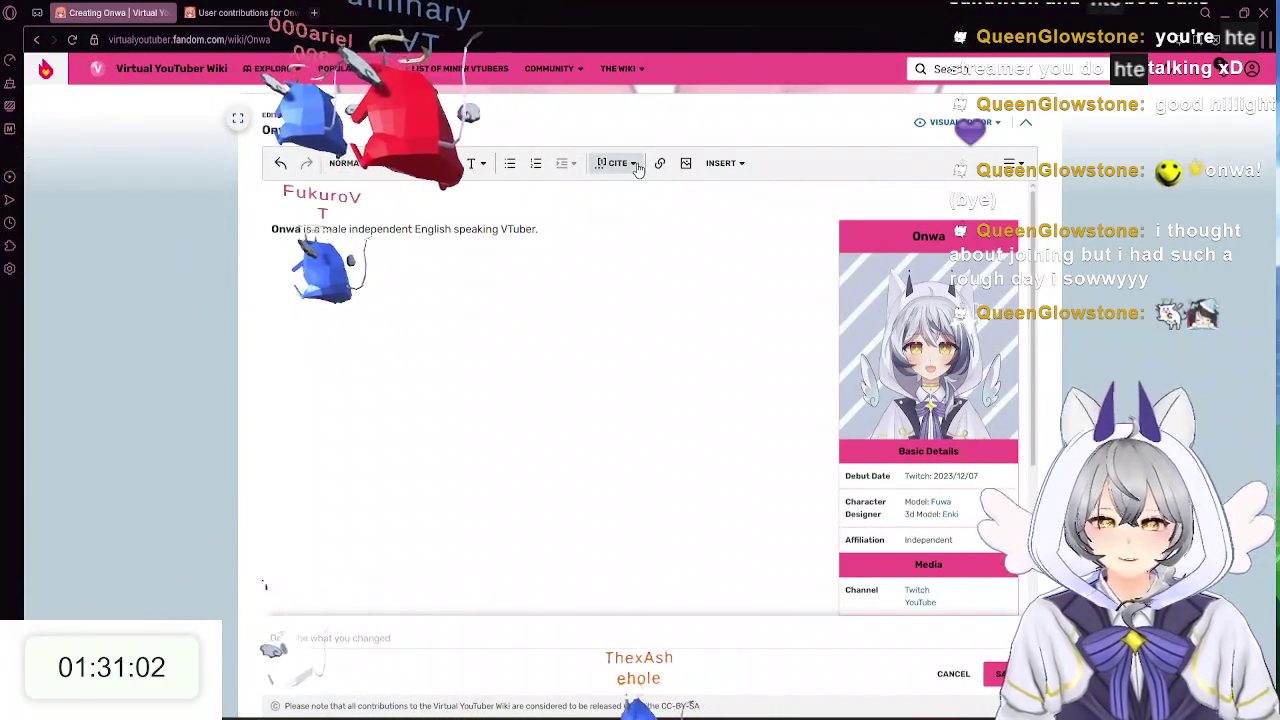
{"action": "left_click", "coordinate": [721, 163]}
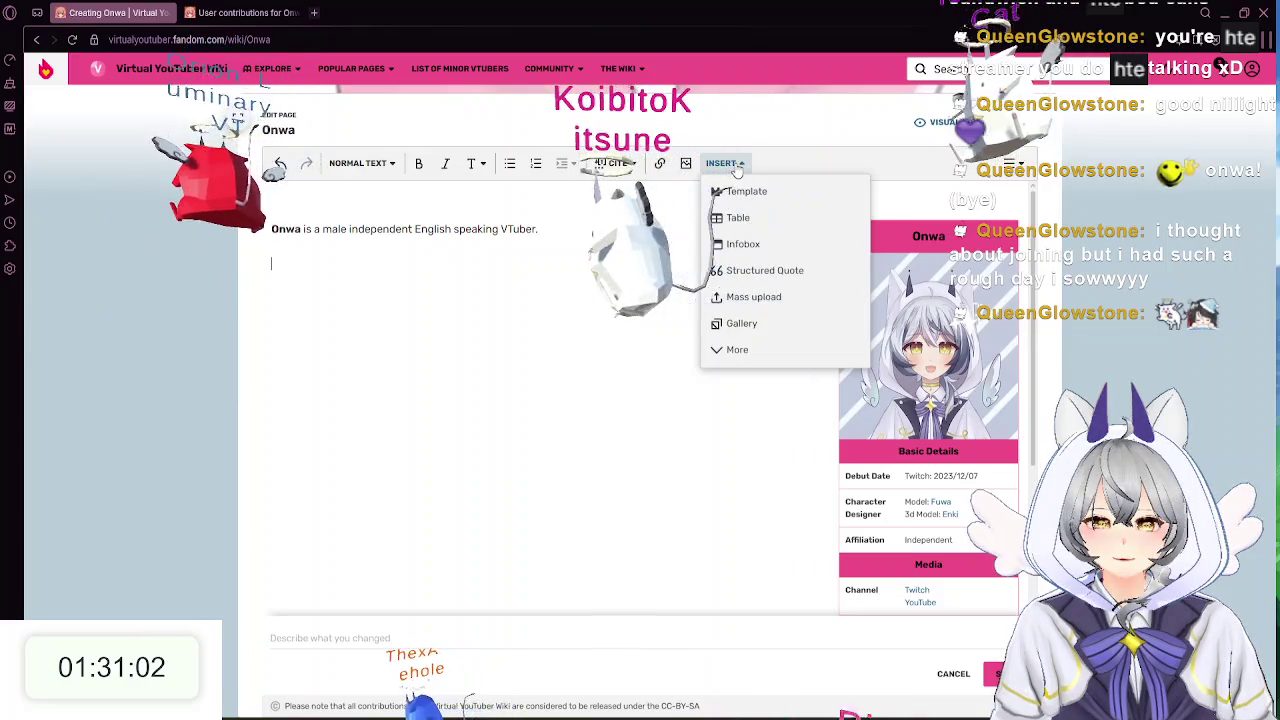
{"action": "left_click", "coordinate": [745, 349]}
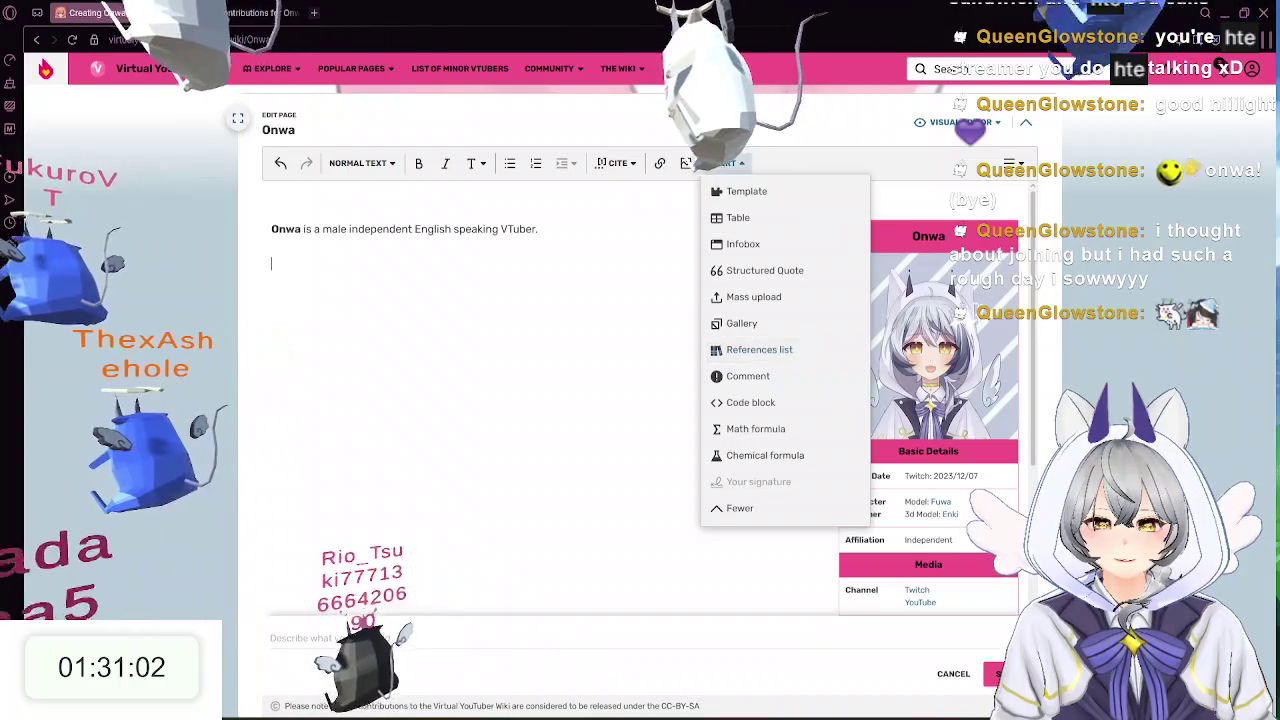
{"action": "key", "text": "Escape"}
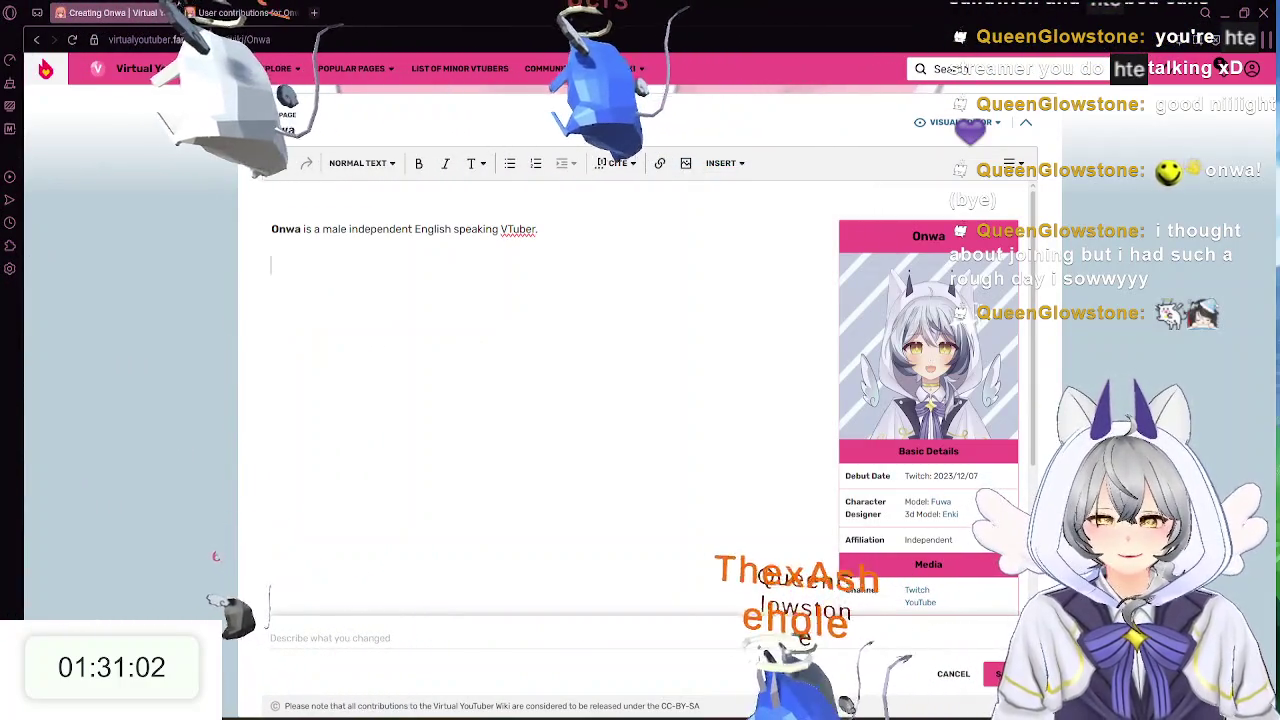
{"action": "key", "text": "Return"}
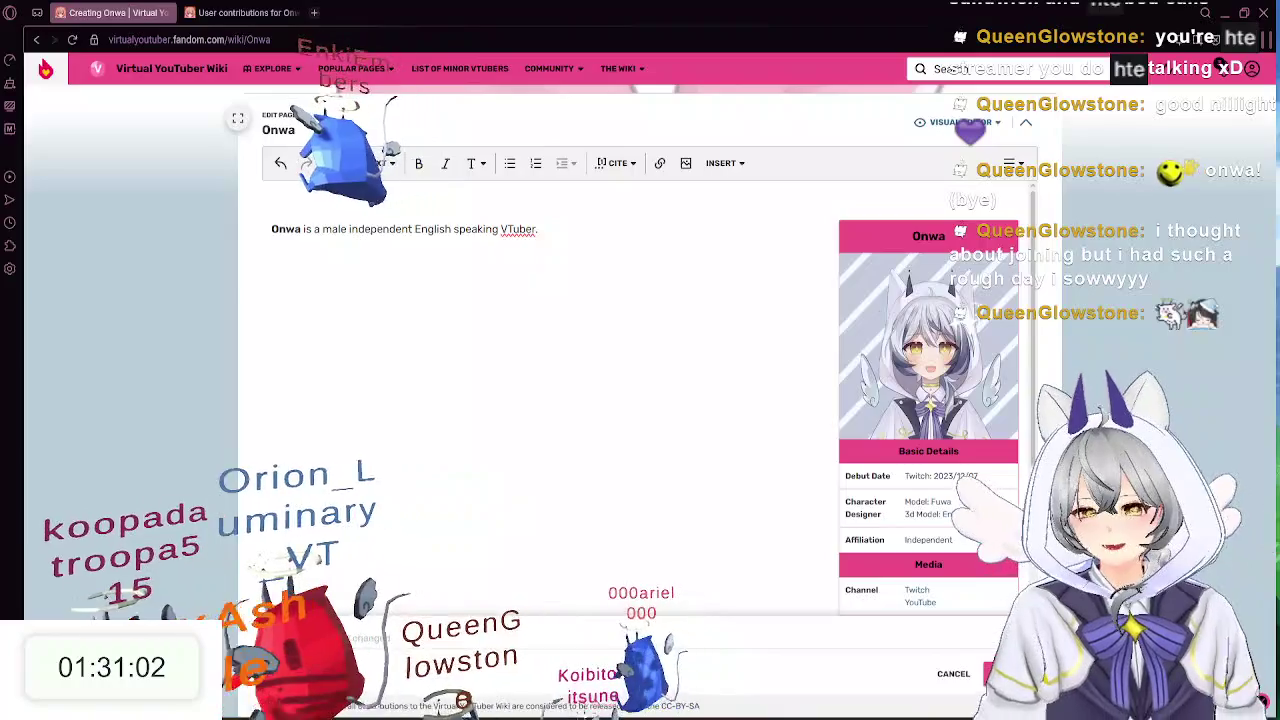
{"action": "left_click", "coordinate": [375, 170]}
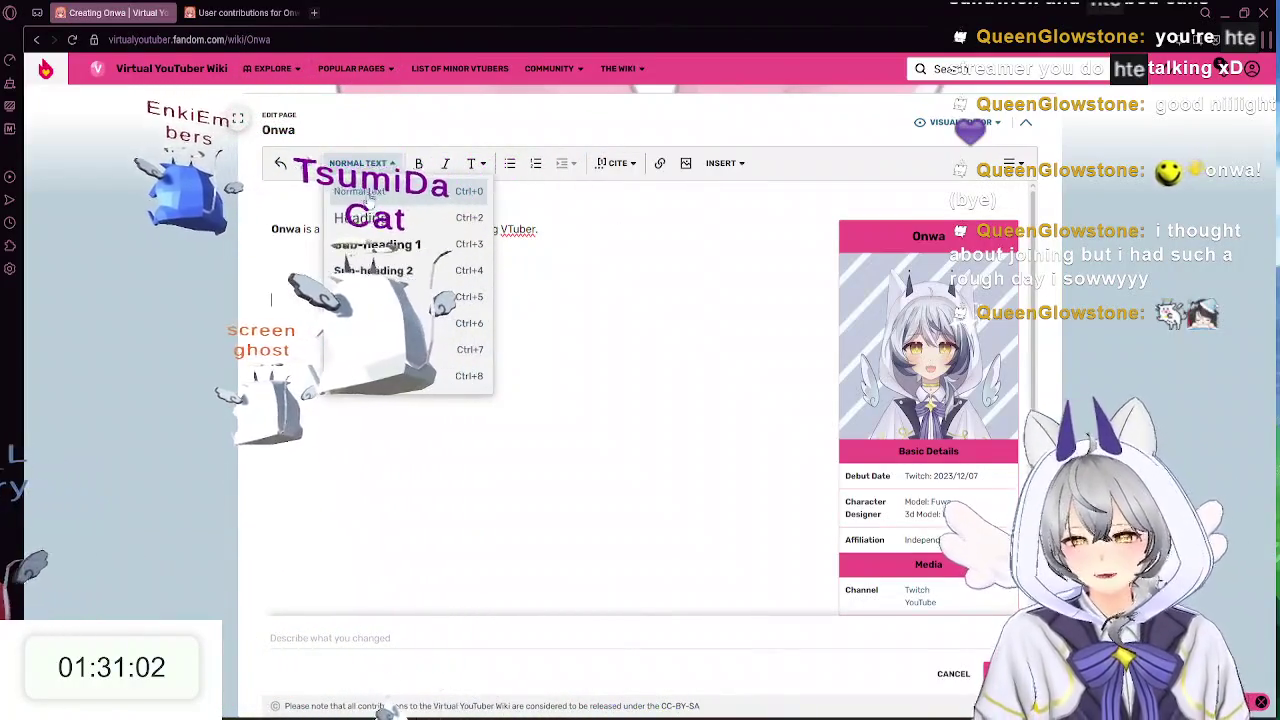
{"action": "left_click", "coordinate": [369, 230]}
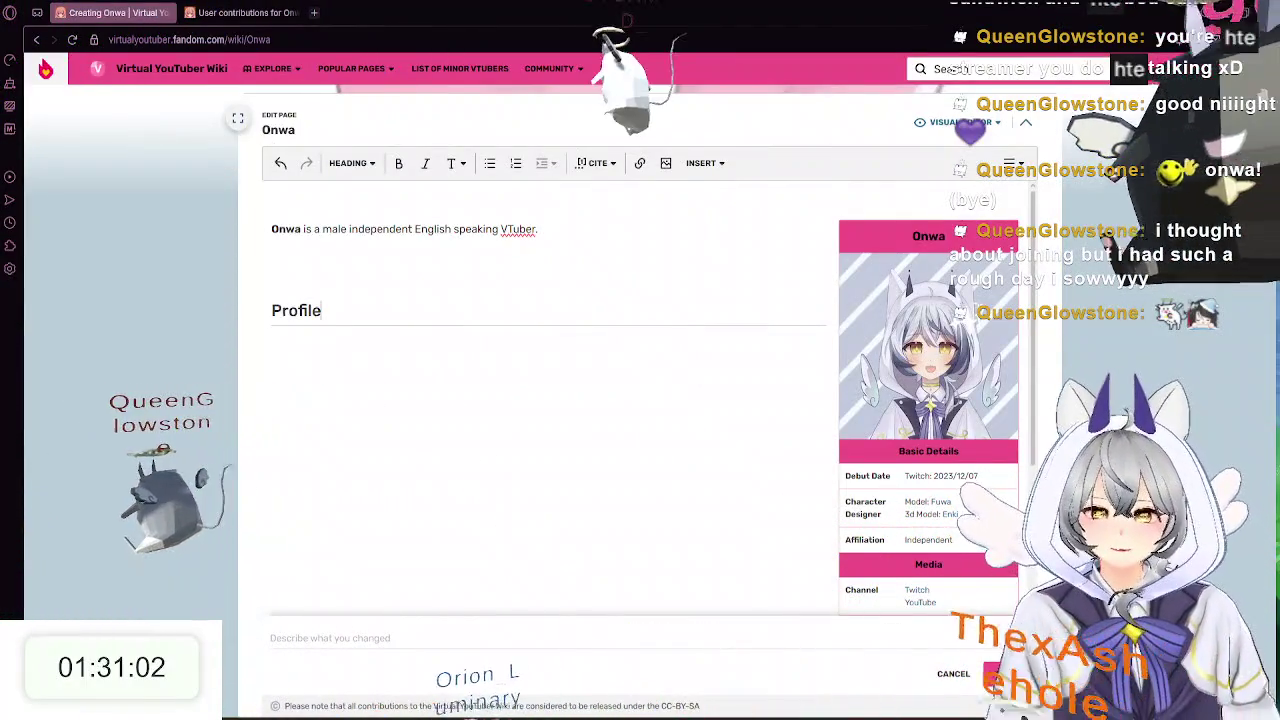
Step: Add Personality and Appearance section headings under Profile
{"action": "key", "text": "Return"}
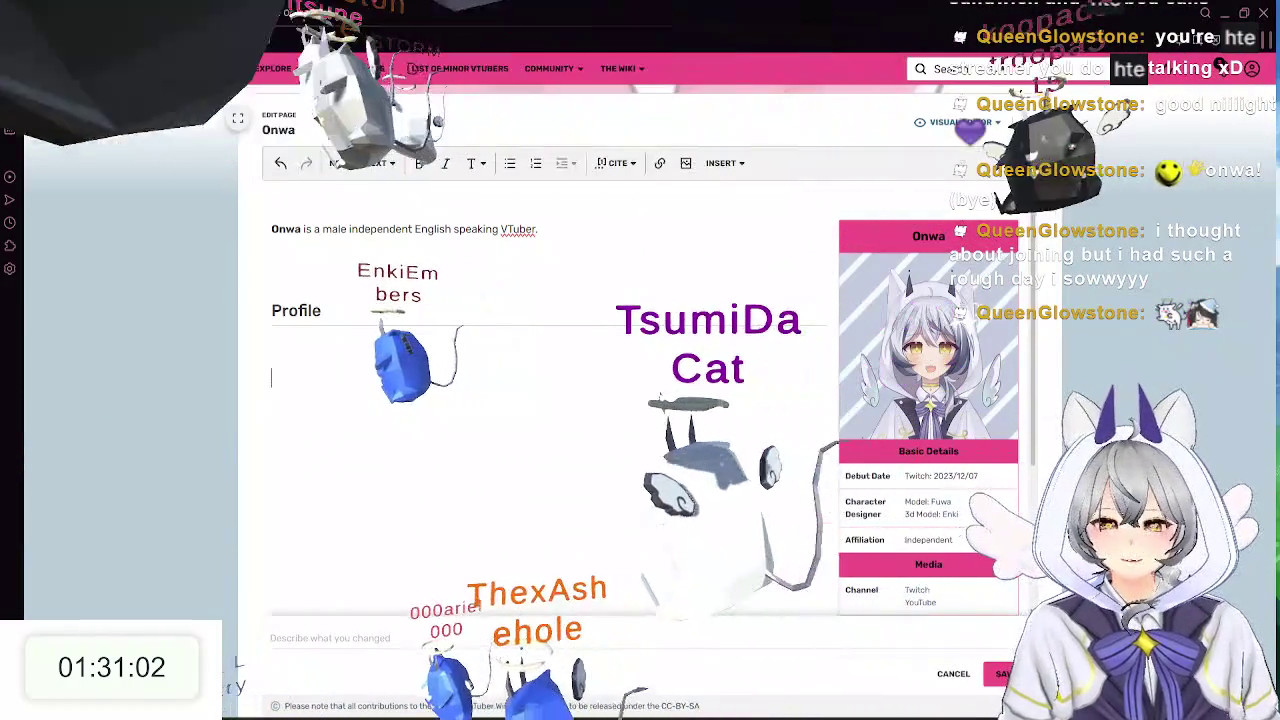
{"action": "left_click", "coordinate": [352, 165]}
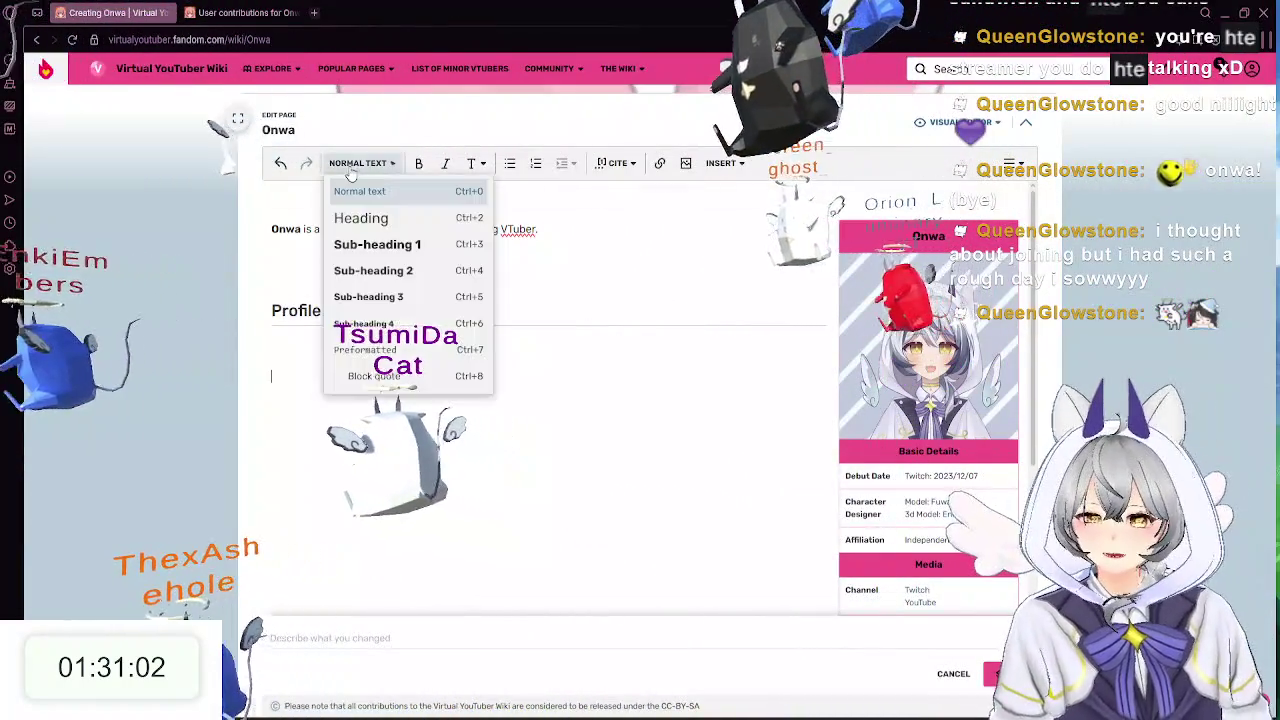
{"action": "left_click", "coordinate": [361, 218]}
{"action": "type", "text": "Personality"}
{"action": "key", "text": "Return"}
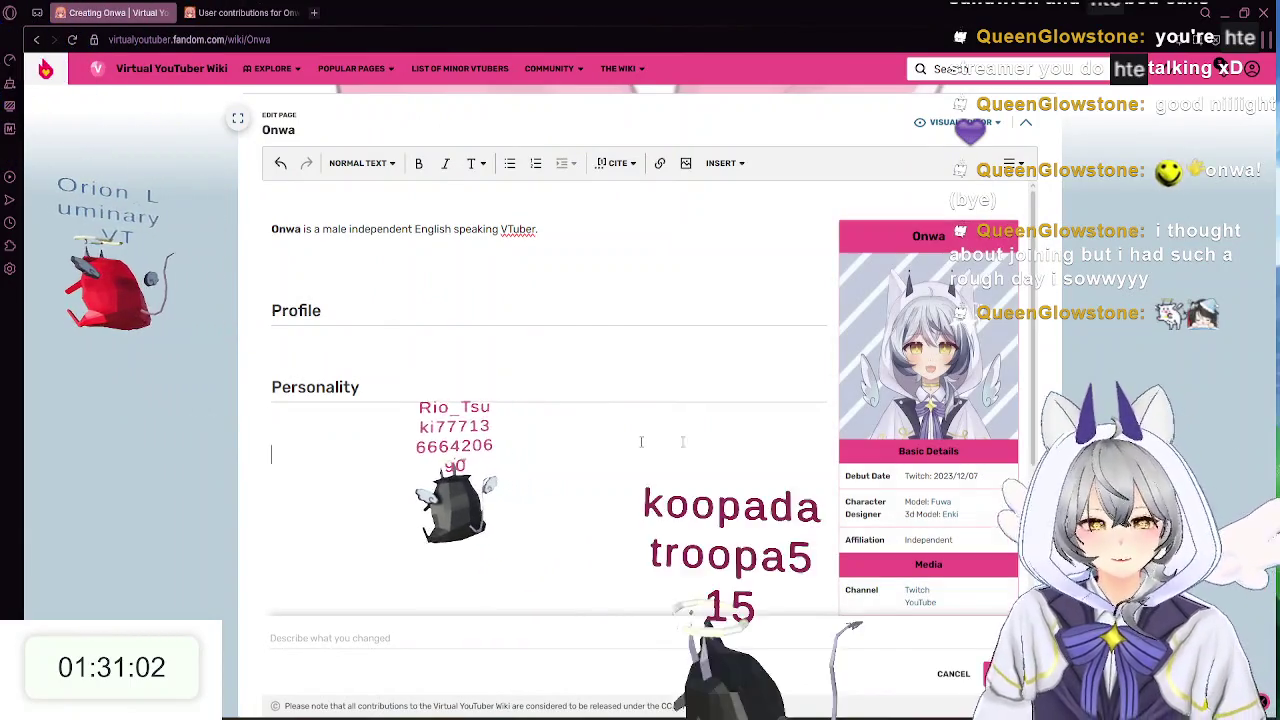
{"action": "left_click", "coordinate": [362, 163]}
{"action": "left_click", "coordinate": [361, 218]}
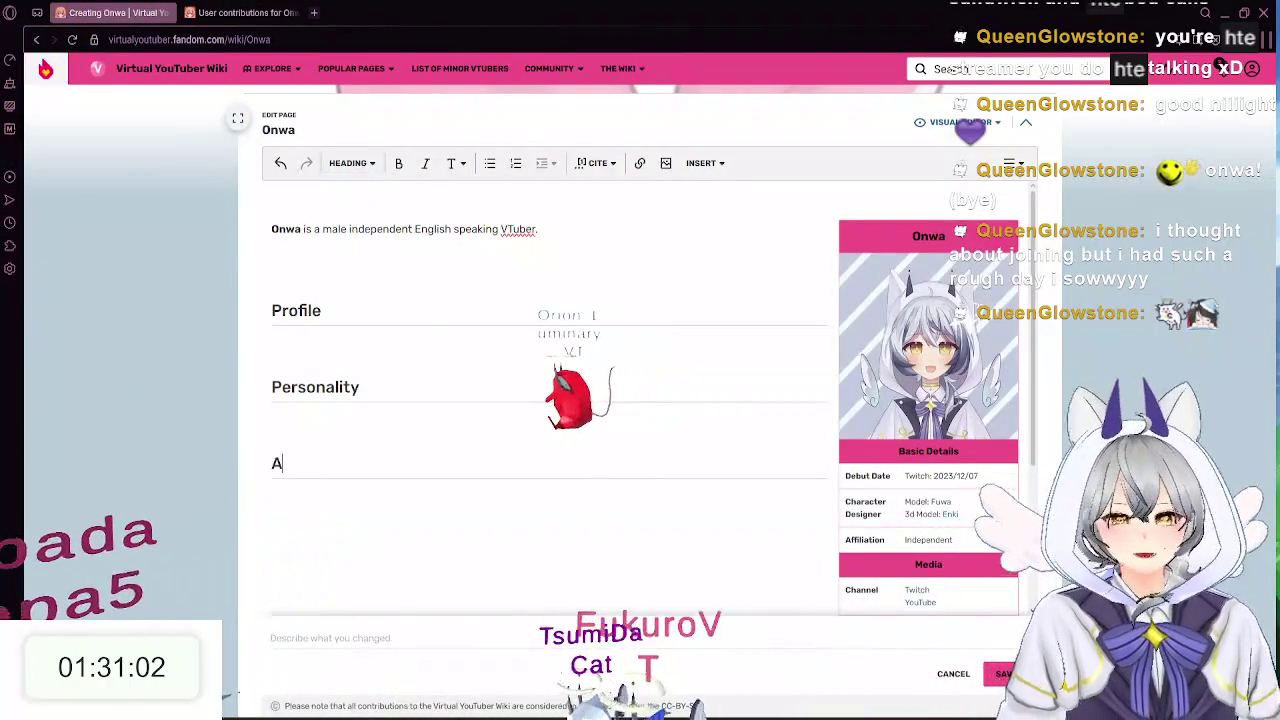
{"action": "type", "text": "ance"}
{"action": "key", "text": "Return"}
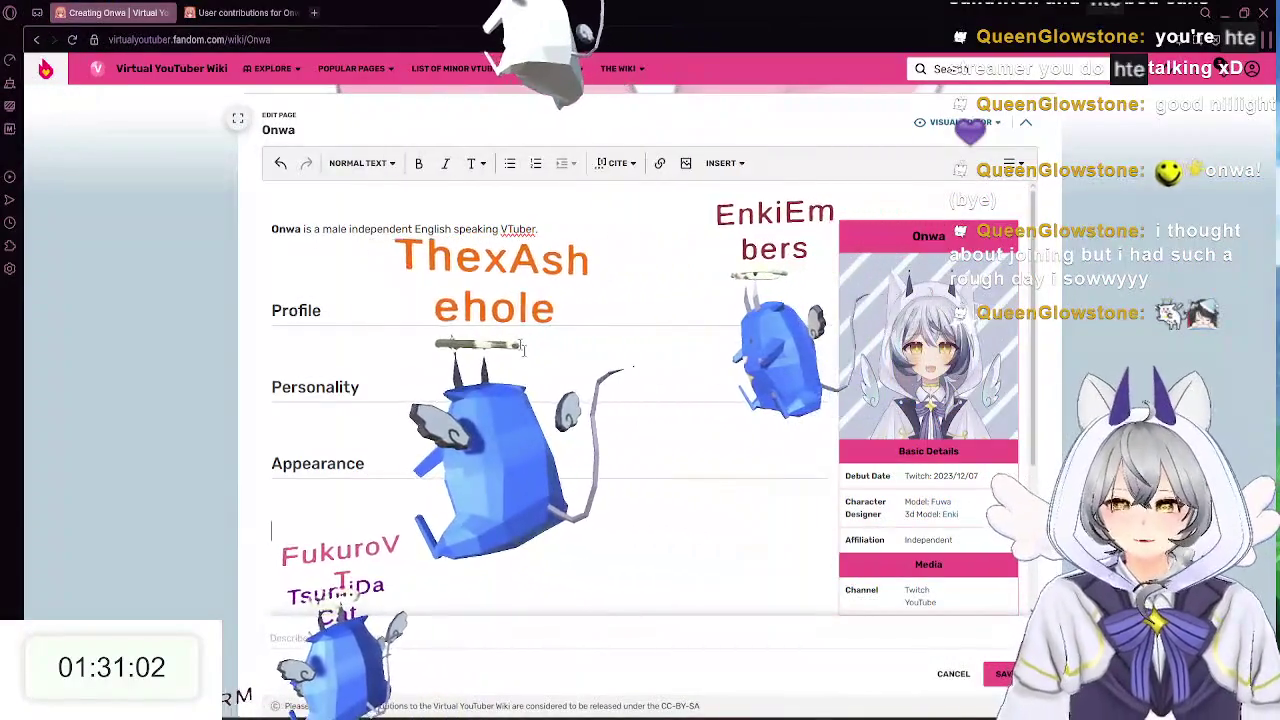
Step: Add History, Fans and Trivia headings and begin an External Links heading
{"action": "left_click", "coordinate": [362, 163]}
{"action": "left_click", "coordinate": [360, 218]}
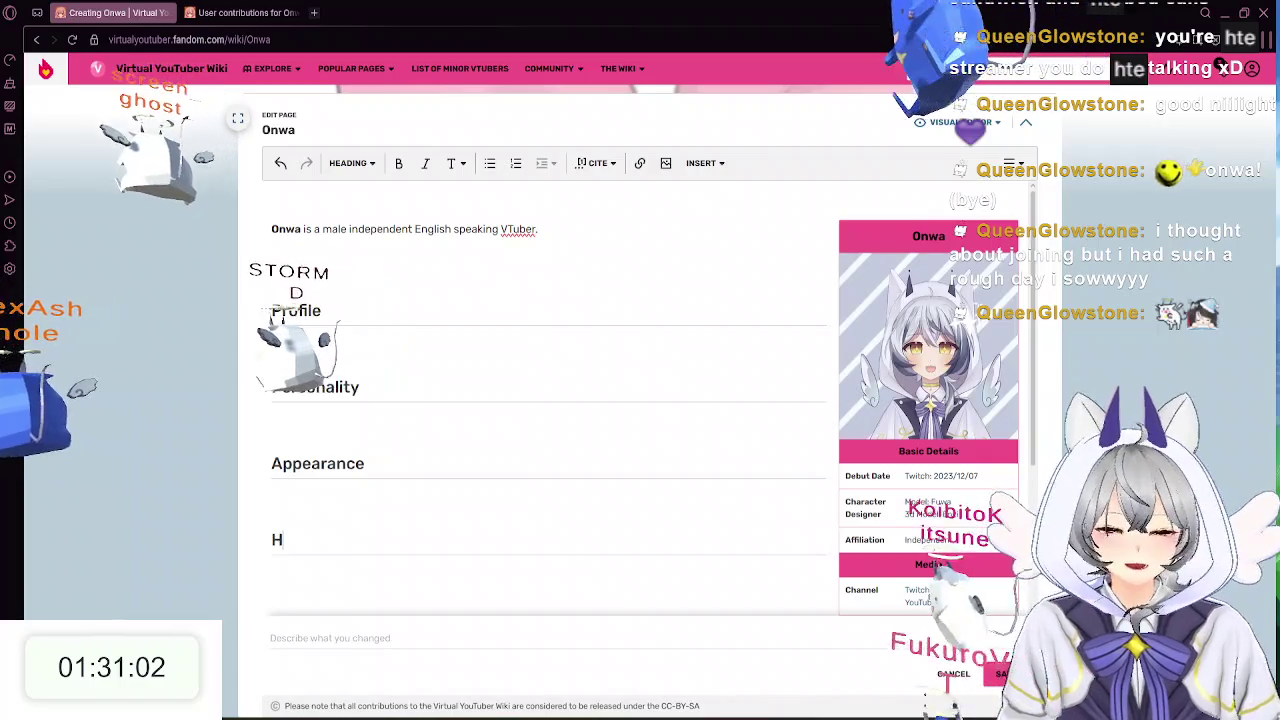
{"action": "key", "text": "Return"}
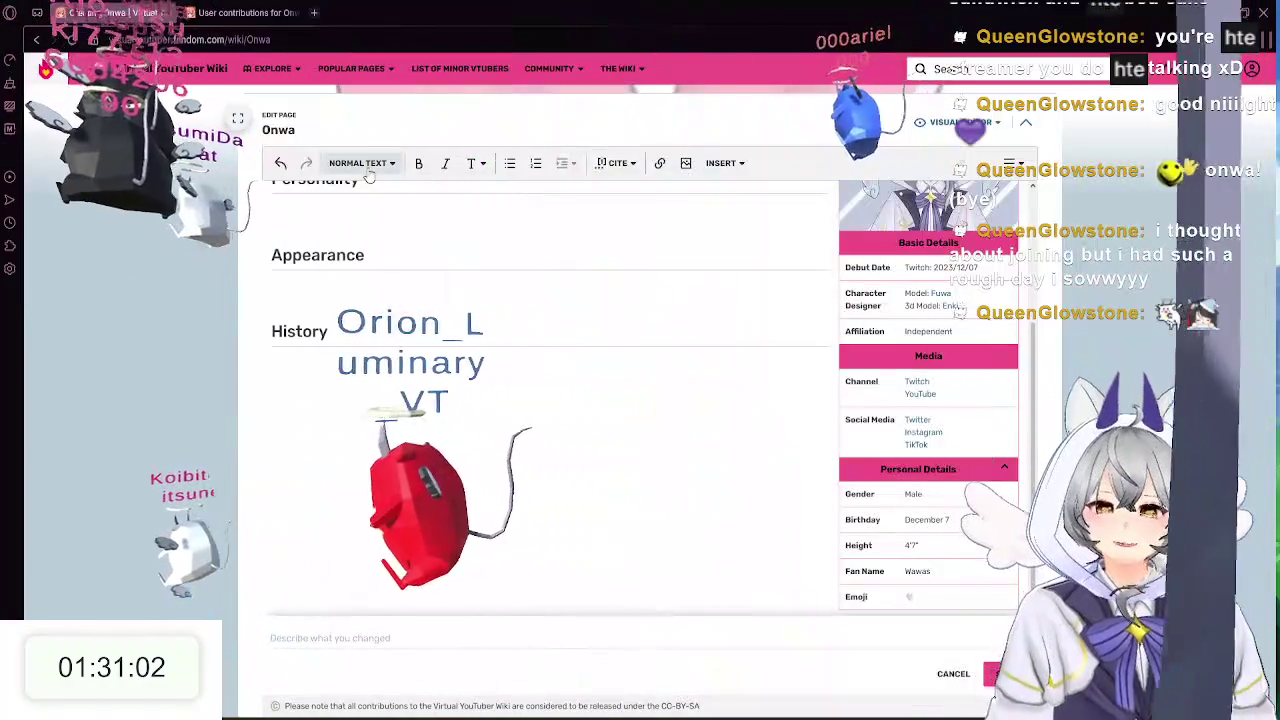
{"action": "left_click", "coordinate": [362, 163]}
{"action": "left_click", "coordinate": [361, 218]}
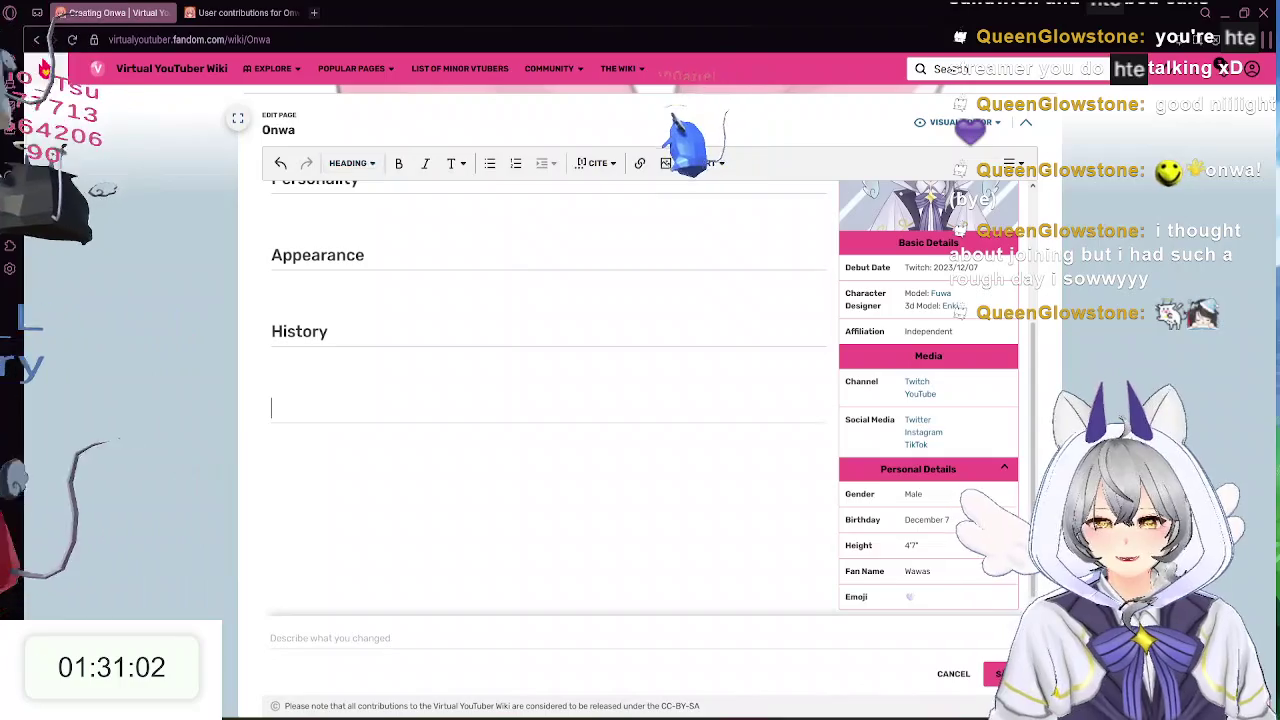
{"action": "key", "text": "Return"}
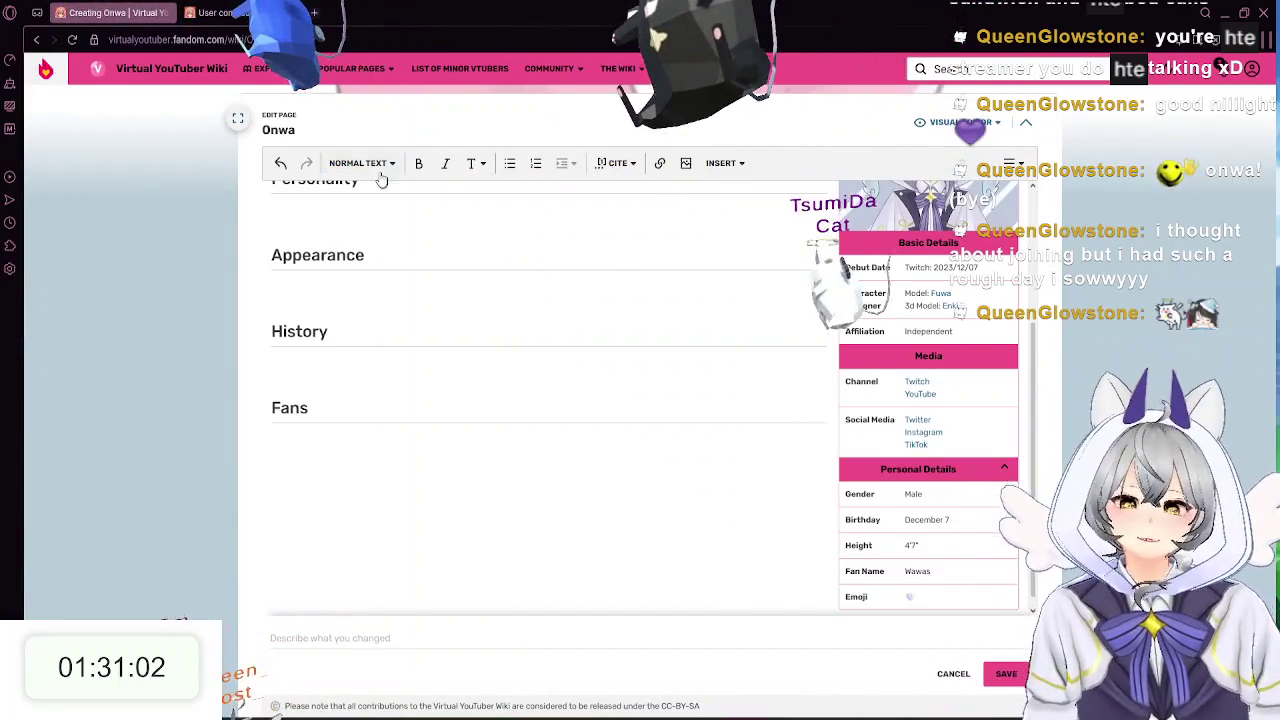
{"action": "left_click", "coordinate": [380, 170]}
{"action": "left_click", "coordinate": [366, 222]}
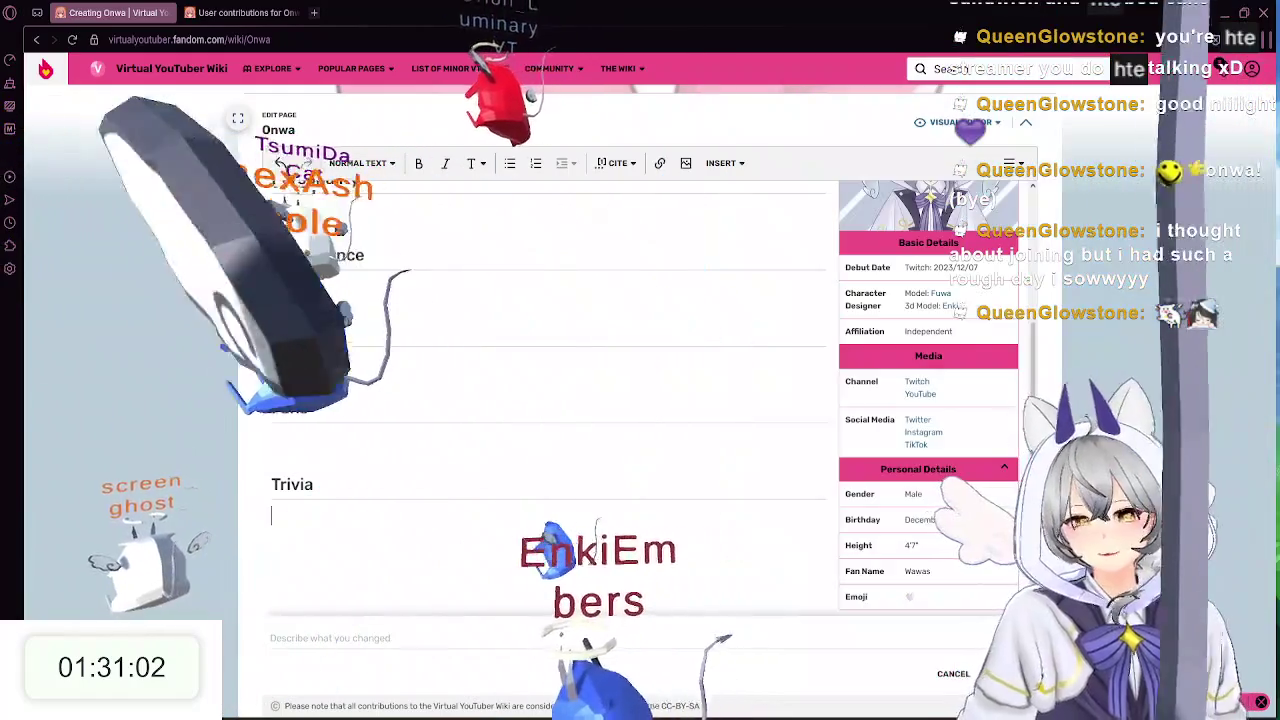
{"action": "left_click", "coordinate": [362, 163]}
{"action": "left_click", "coordinate": [362, 215]}
{"action": "type", "text": "External Lin"}
{"action": "scroll", "coordinate": [548, 400], "scroll_direction": "up", "scroll_amount": 3}
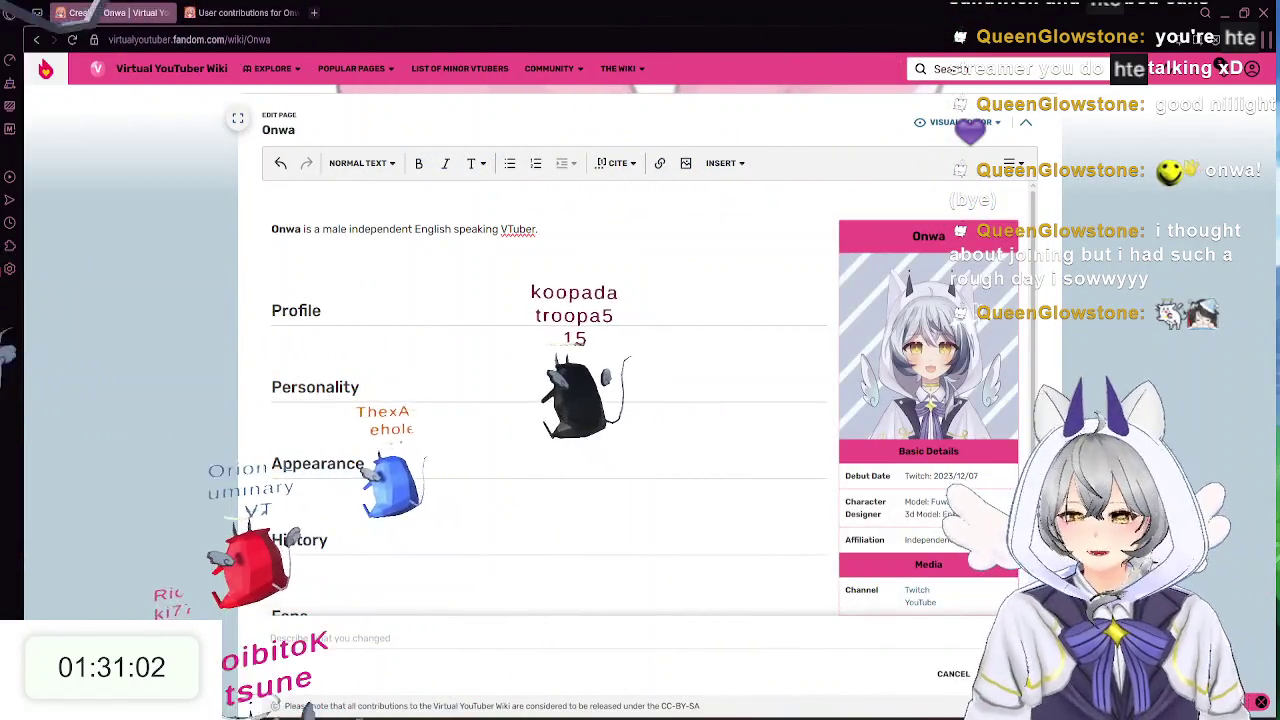
{"action": "scroll", "coordinate": [468, 430], "scroll_direction": "down", "scroll_amount": 2}
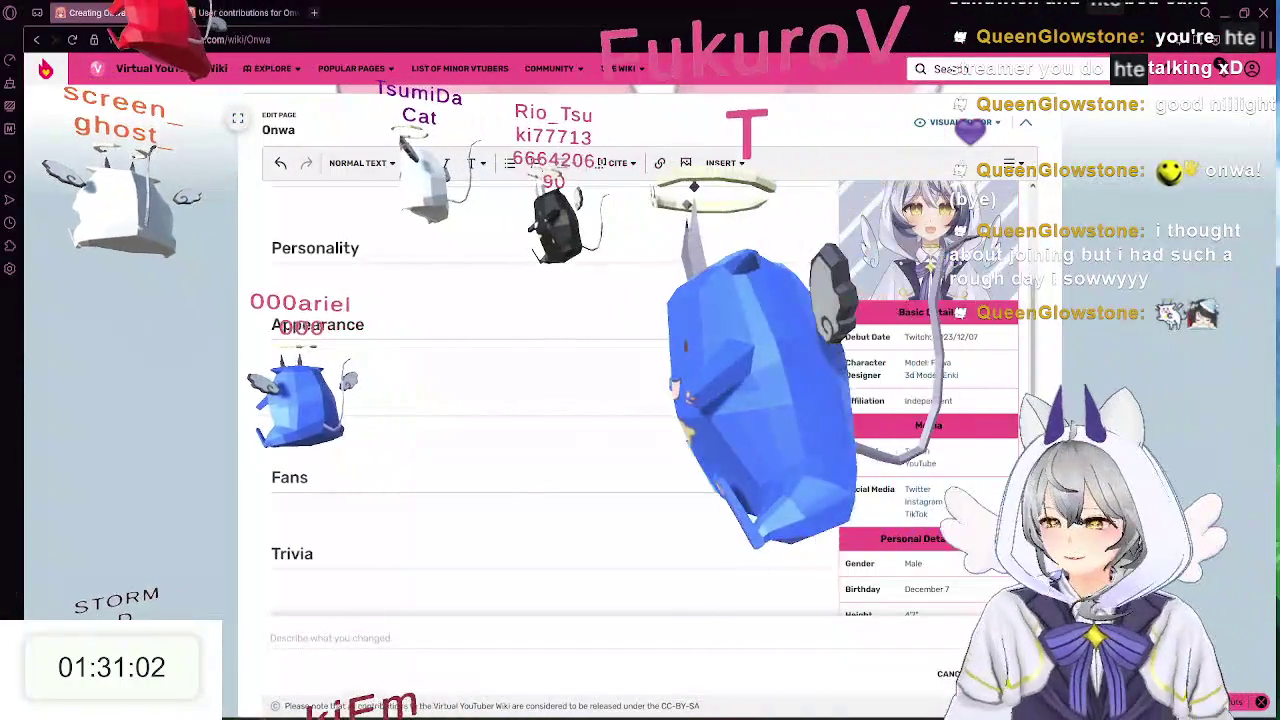
Step: Make the line under Trivia a Sub-heading 1 titled 'Quotes' and start a new line
{"action": "scroll", "coordinate": [550, 400], "scroll_direction": "down", "scroll_amount": 1}
{"action": "left_click", "coordinate": [272, 502]}
{"action": "left_click", "coordinate": [362, 163]}
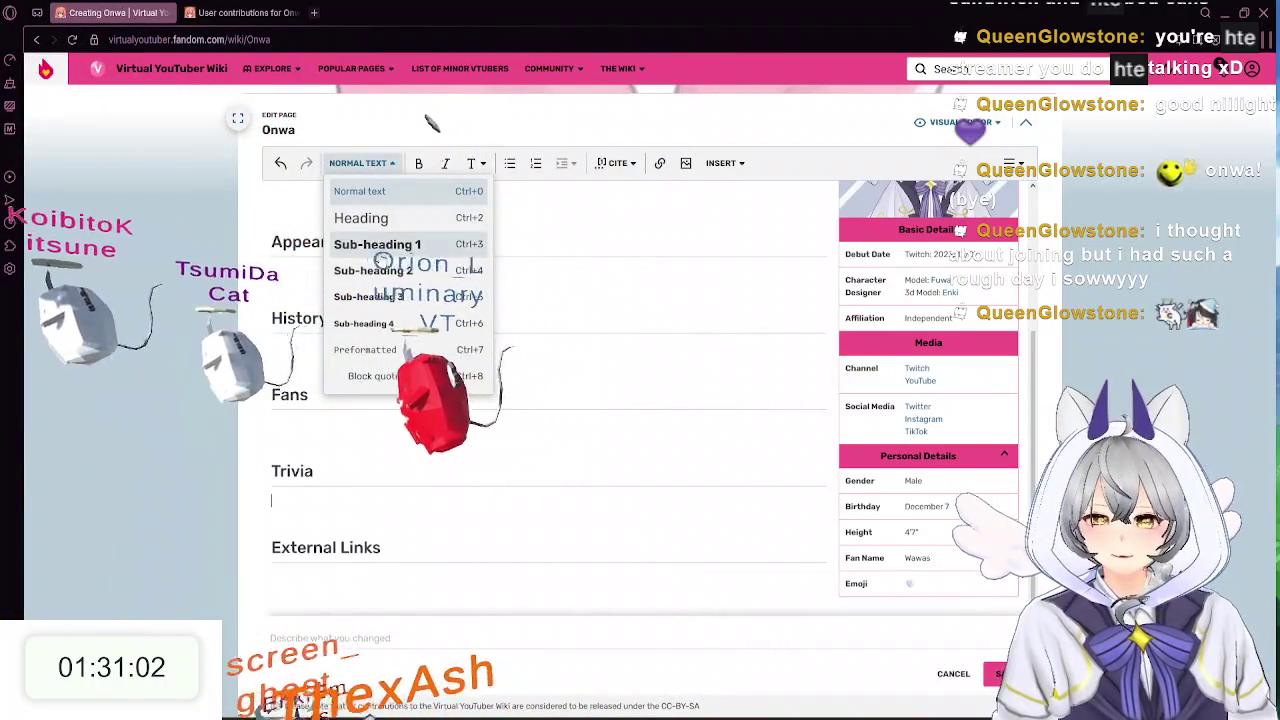
{"action": "left_click", "coordinate": [377, 245]}
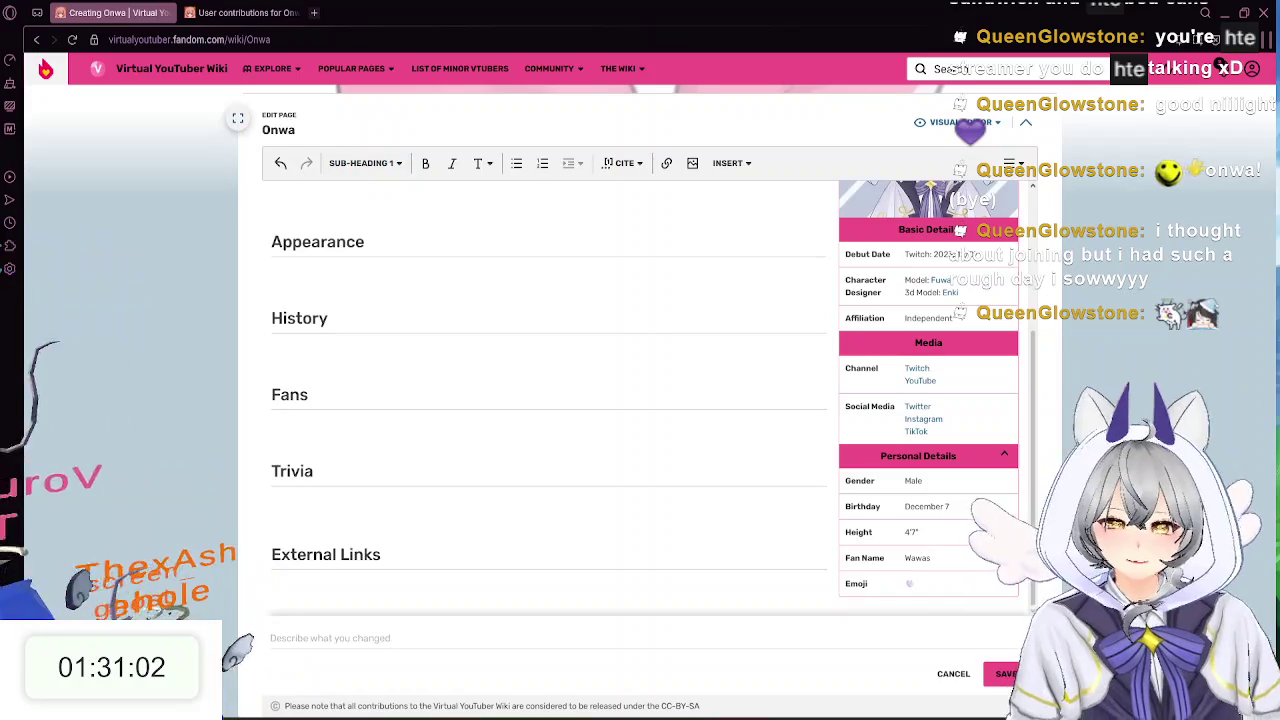
{"action": "type", "text": "Quotes"}
{"action": "key", "text": "Return"}
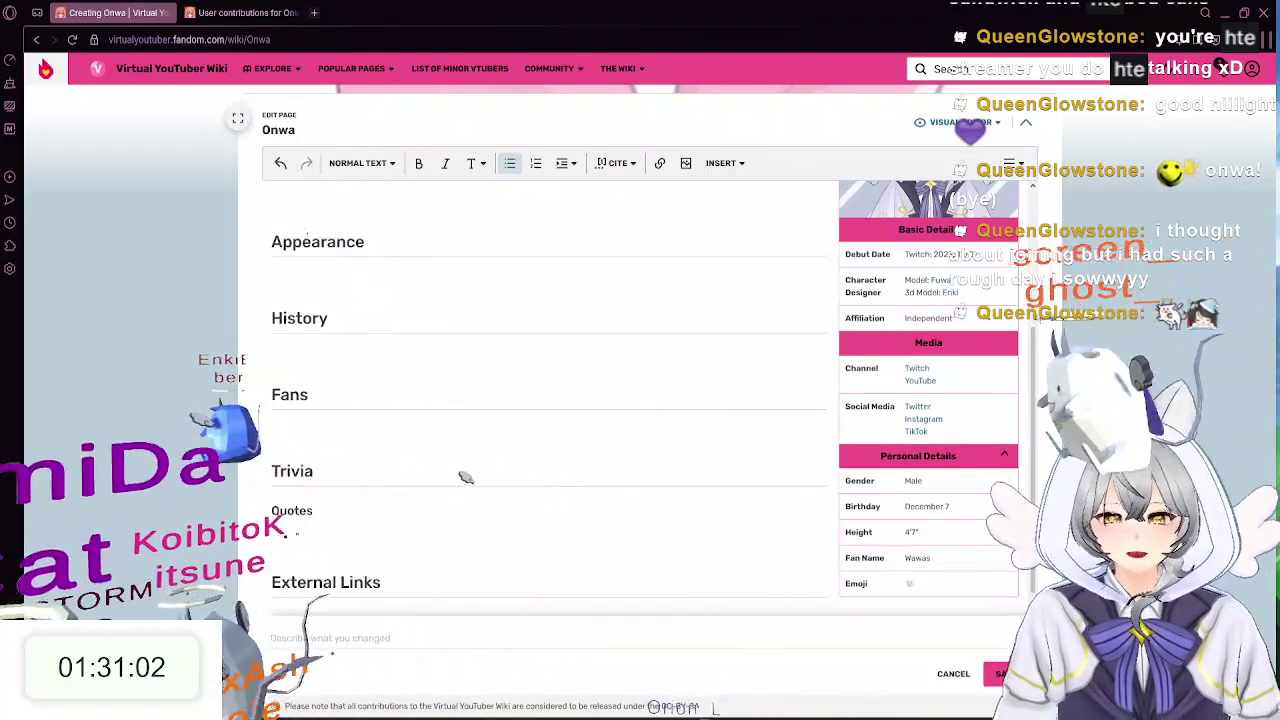
Step: In Streamer.bot, open the saved Quotes list under Services
{"action": "left_click", "coordinate": [519, 650]}
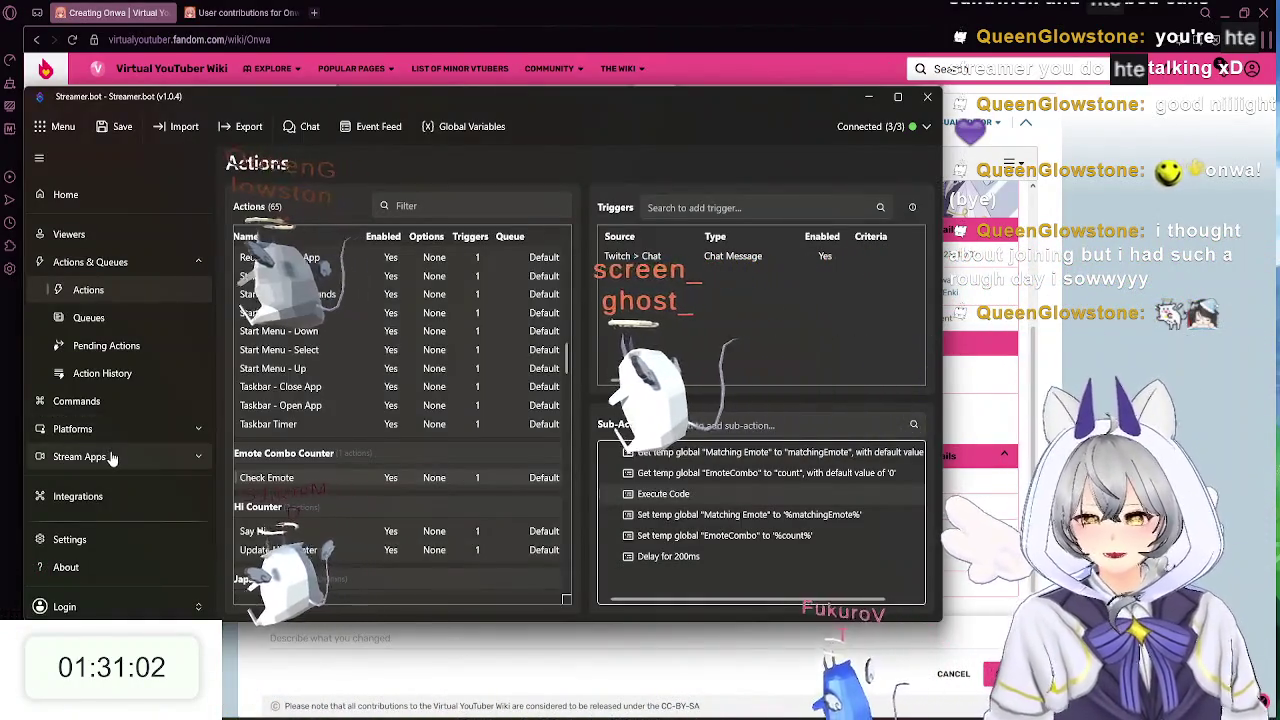
{"action": "left_click", "coordinate": [94, 496]}
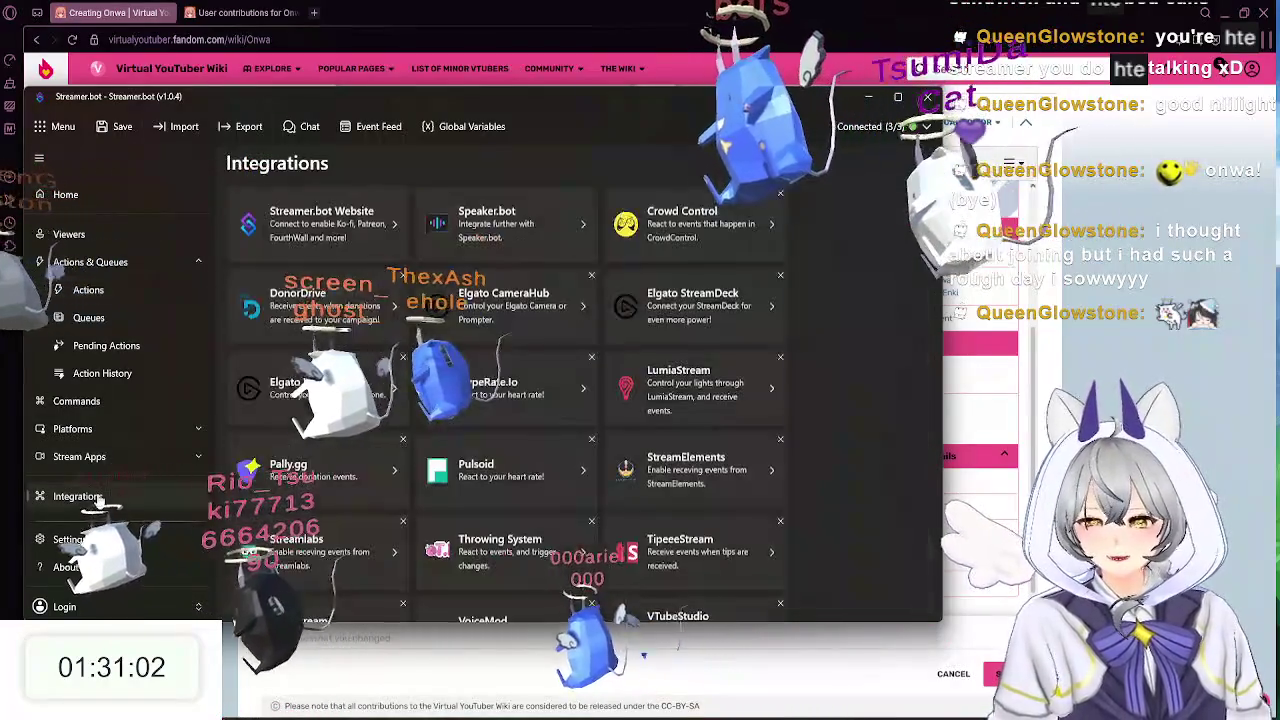
{"action": "left_click", "coordinate": [95, 456]}
{"action": "scroll", "coordinate": [100, 400], "scroll_direction": "down", "scroll_amount": 2}
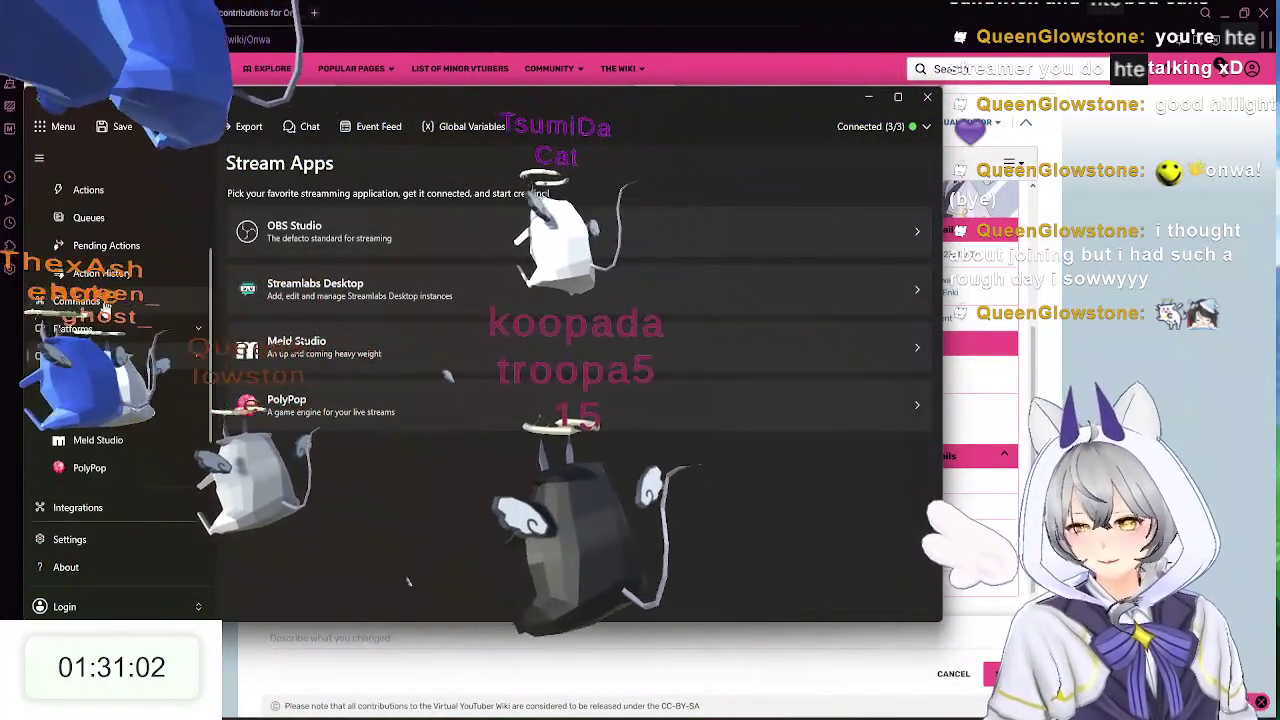
{"action": "left_click", "coordinate": [100, 356]}
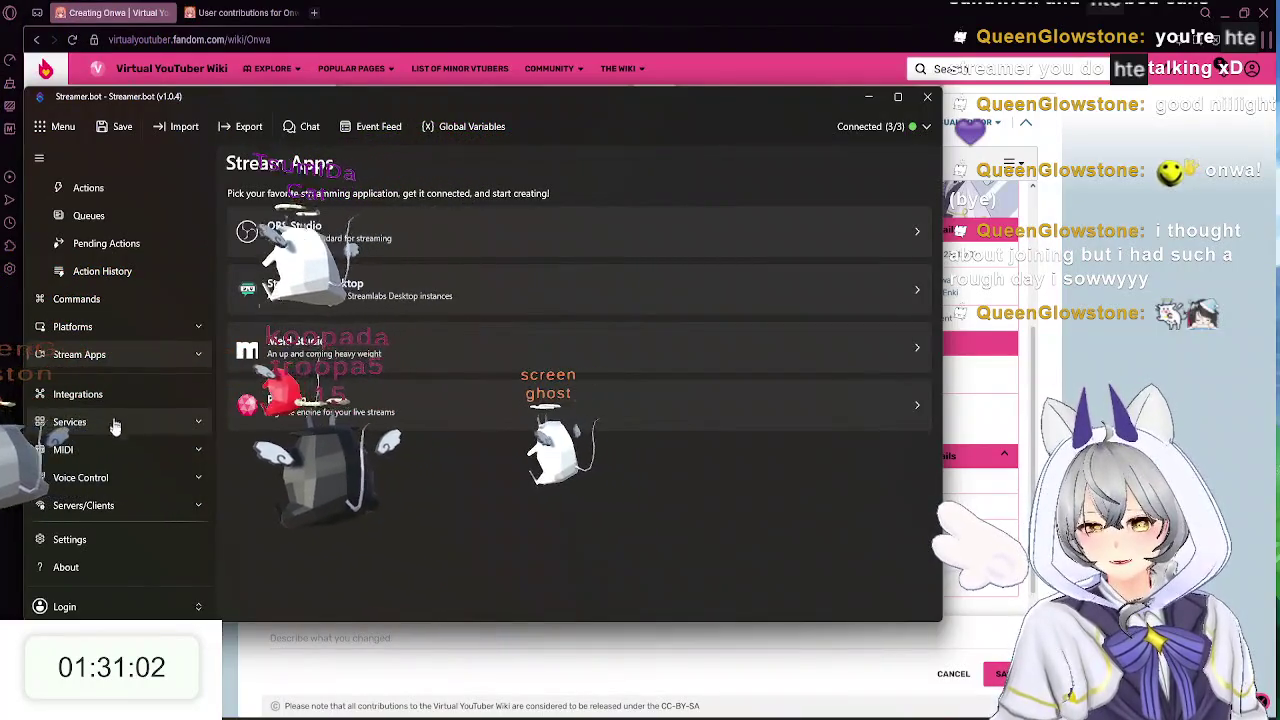
{"action": "left_click", "coordinate": [70, 421]}
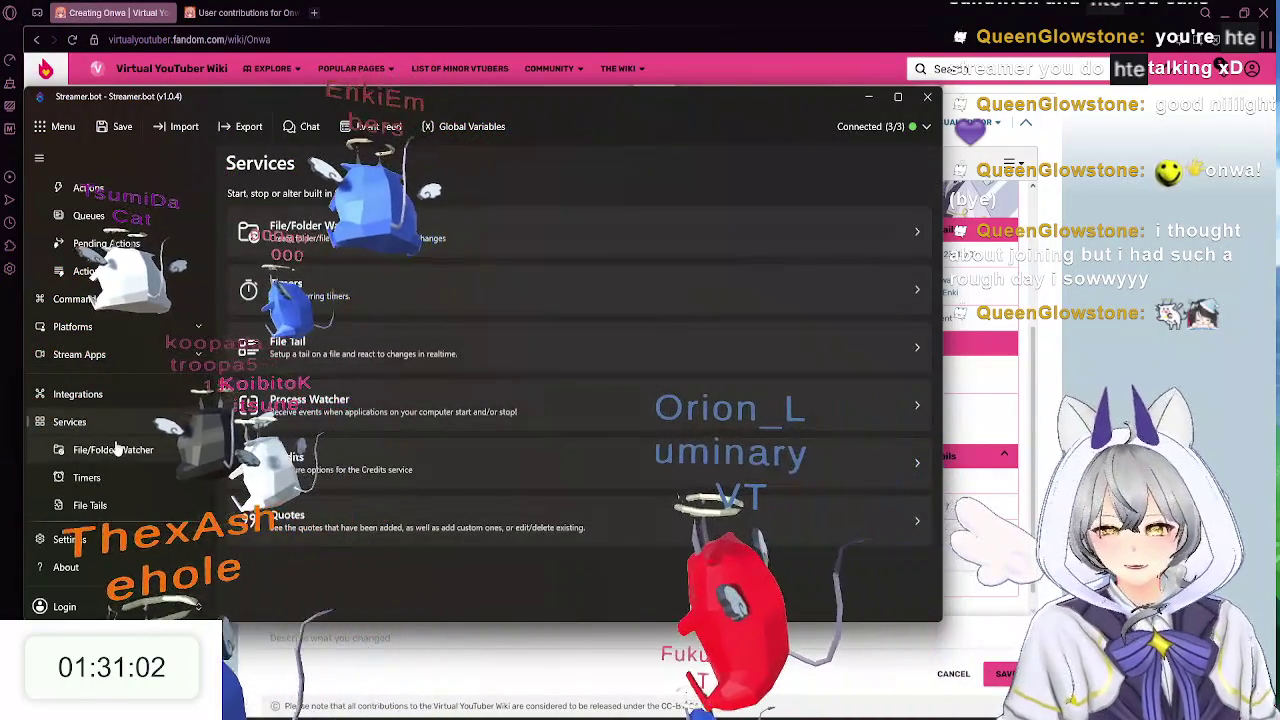
{"action": "scroll", "coordinate": [100, 400], "scroll_direction": "down", "scroll_amount": 2}
{"action": "left_click", "coordinate": [580, 520]}
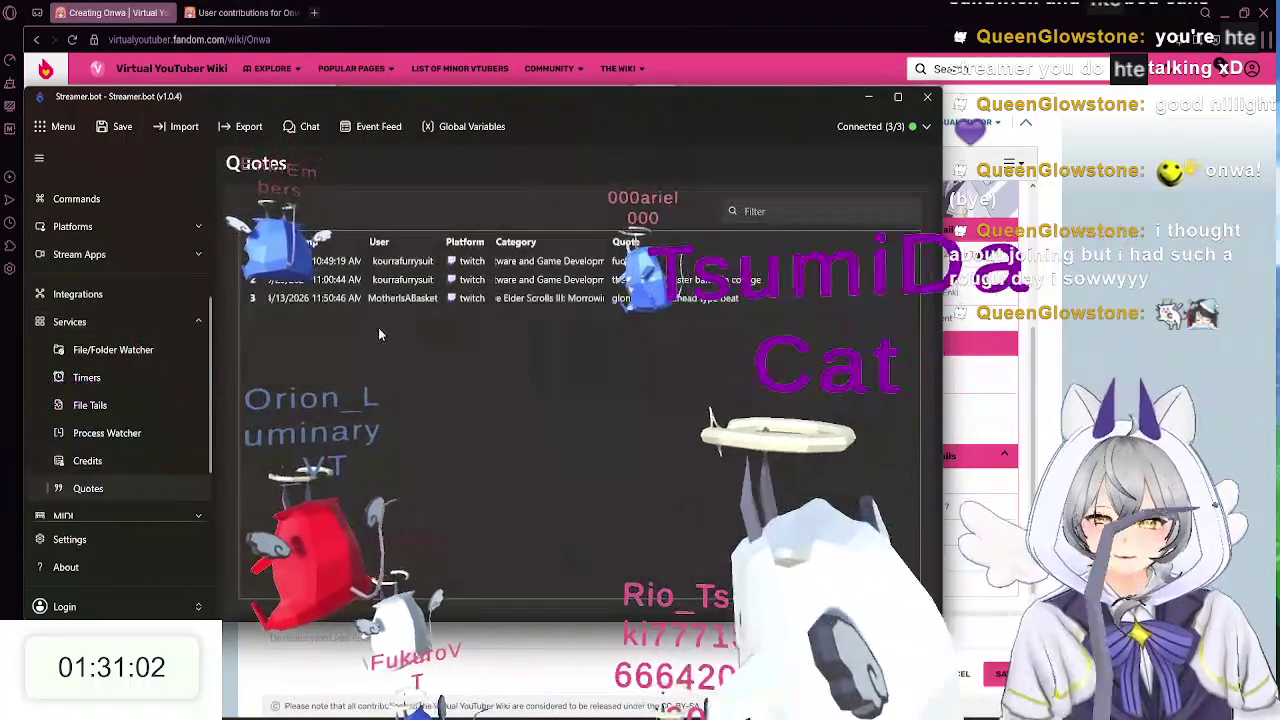
Step: Copy quote 3, 'glorious chest ahead type beat', and paste it under Quotes in the wiki editor
{"action": "double_click", "coordinate": [616, 300]}
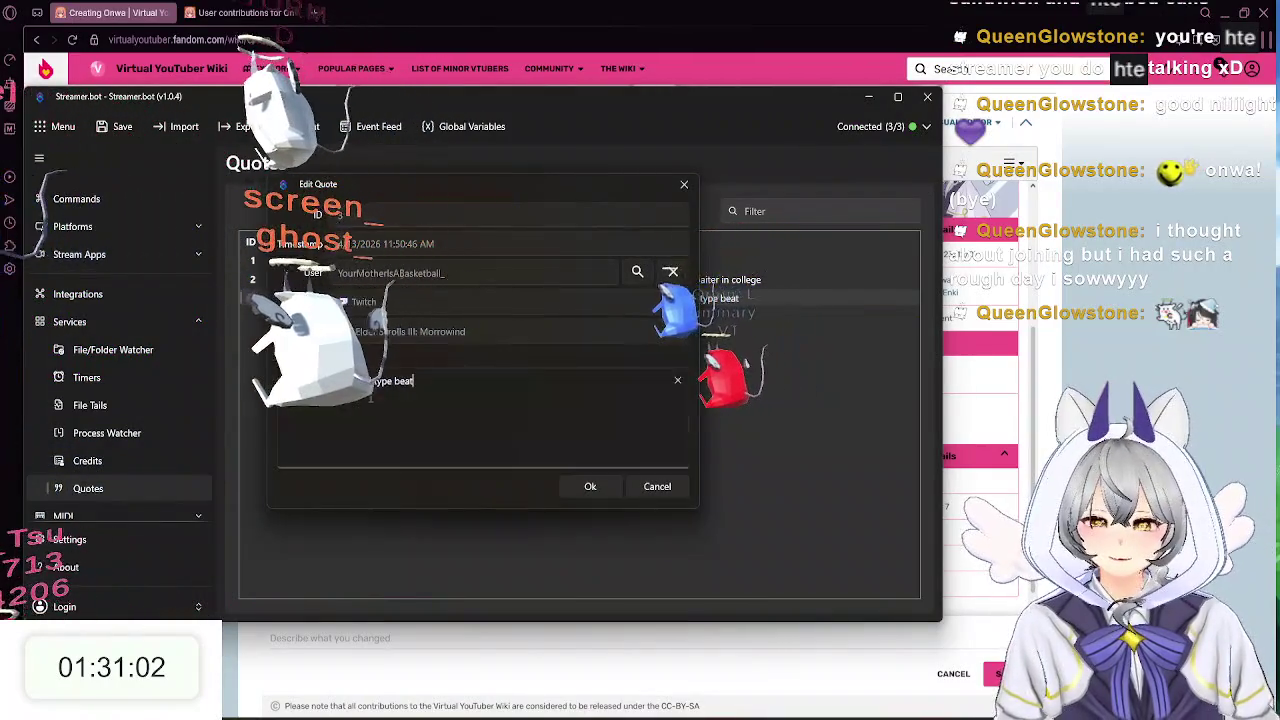
{"action": "left_click", "coordinate": [645, 490]}
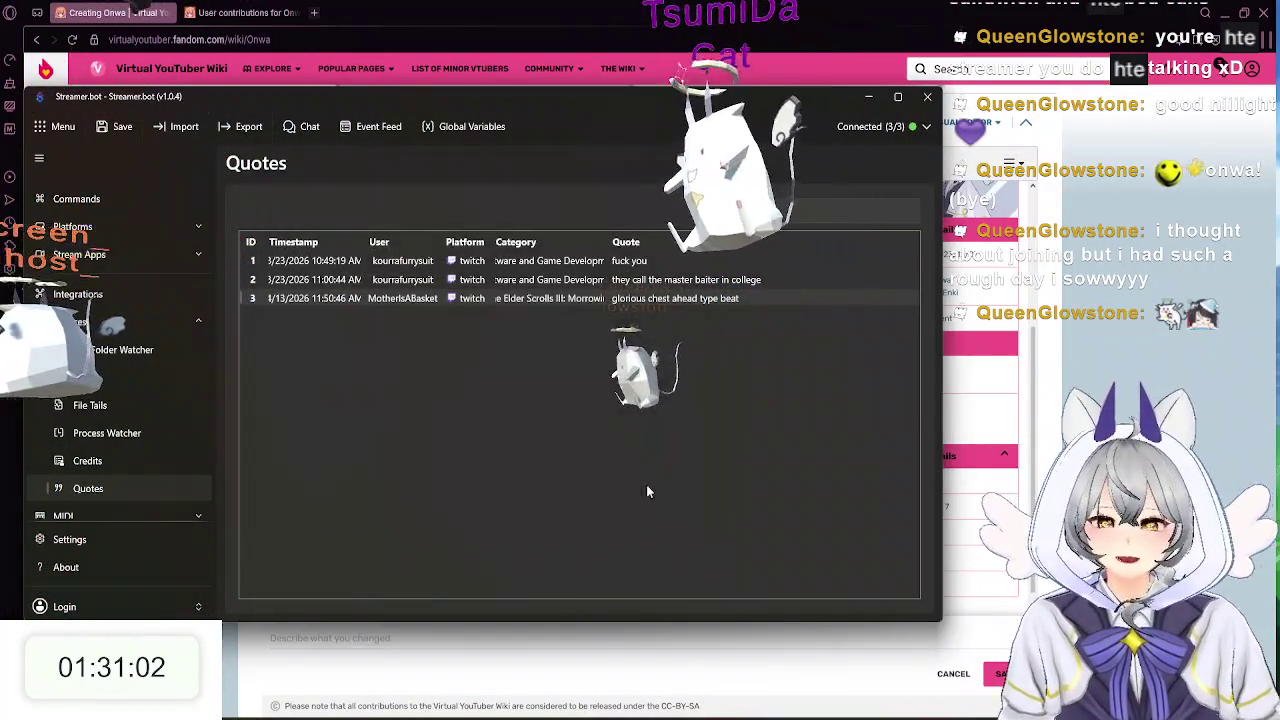
{"action": "left_click", "coordinate": [1194, 410]}
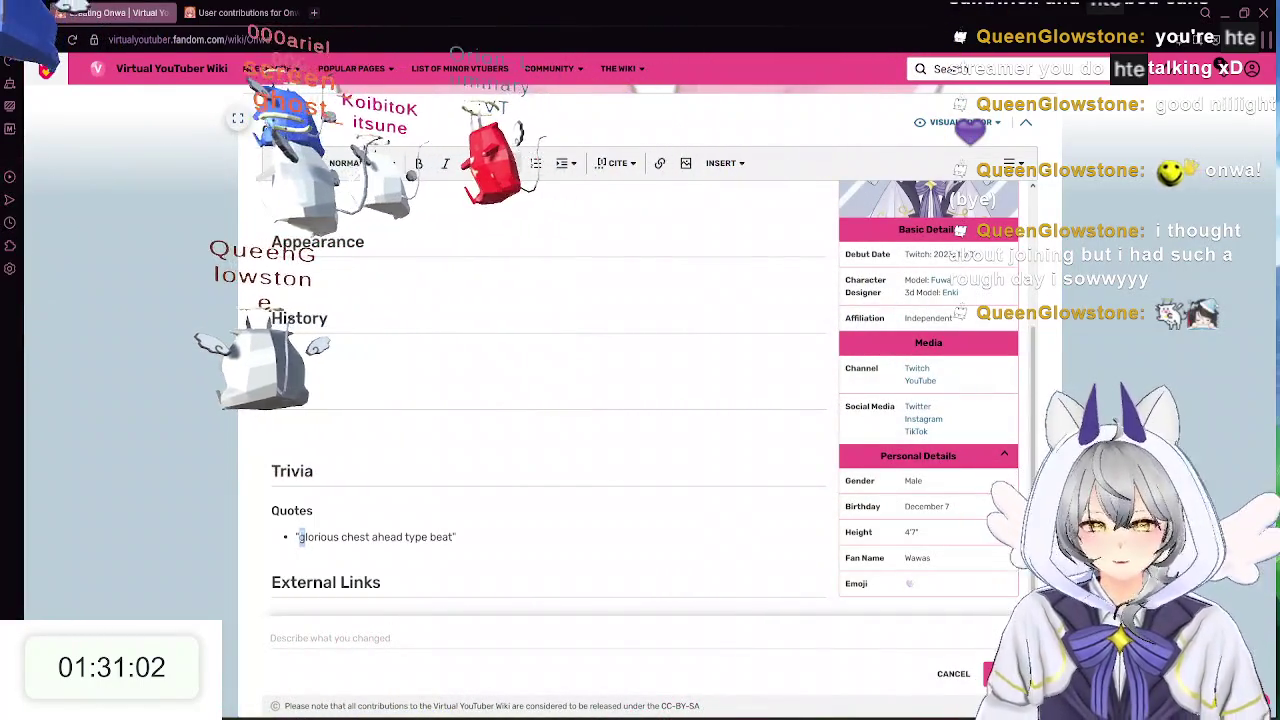
Step: Copy quote 2 from Streamer.bot into a new Quotes bullet: 'They called me the master baiter back in college.'
{"action": "left_click", "coordinate": [456, 537]}
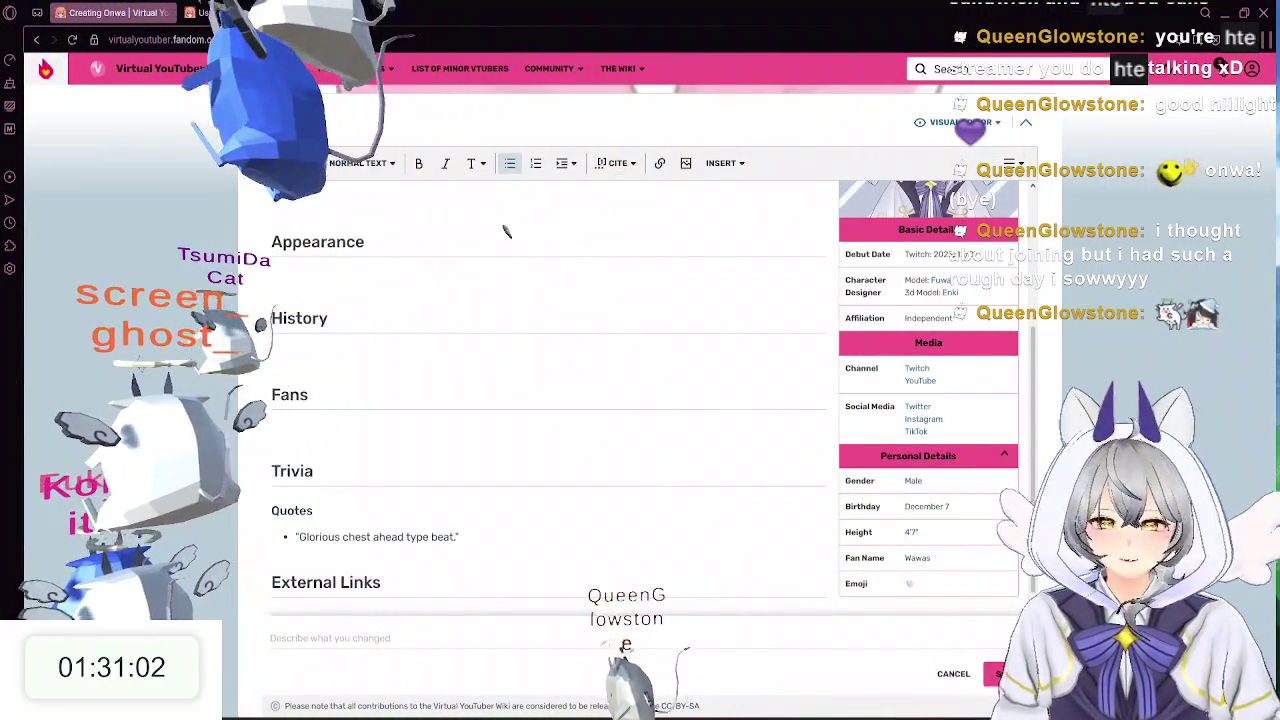
{"action": "key", "text": "Return"}
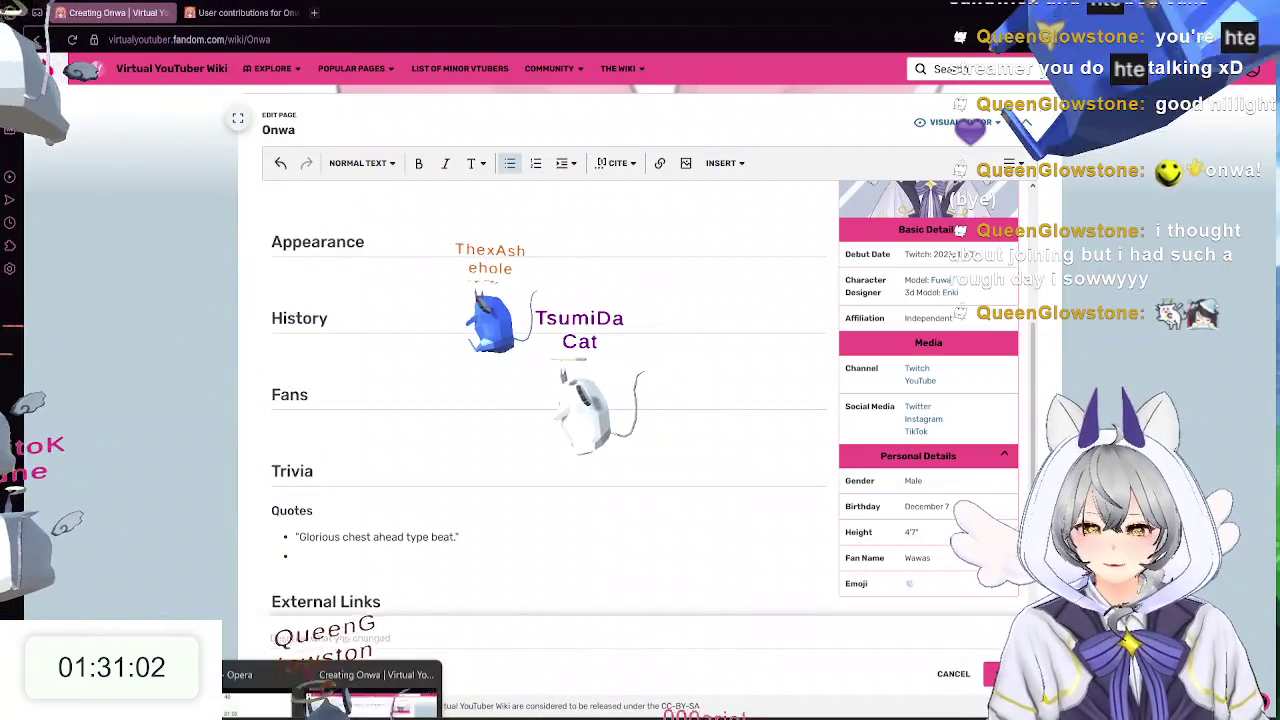
{"action": "key", "text": "alt+Tab"}
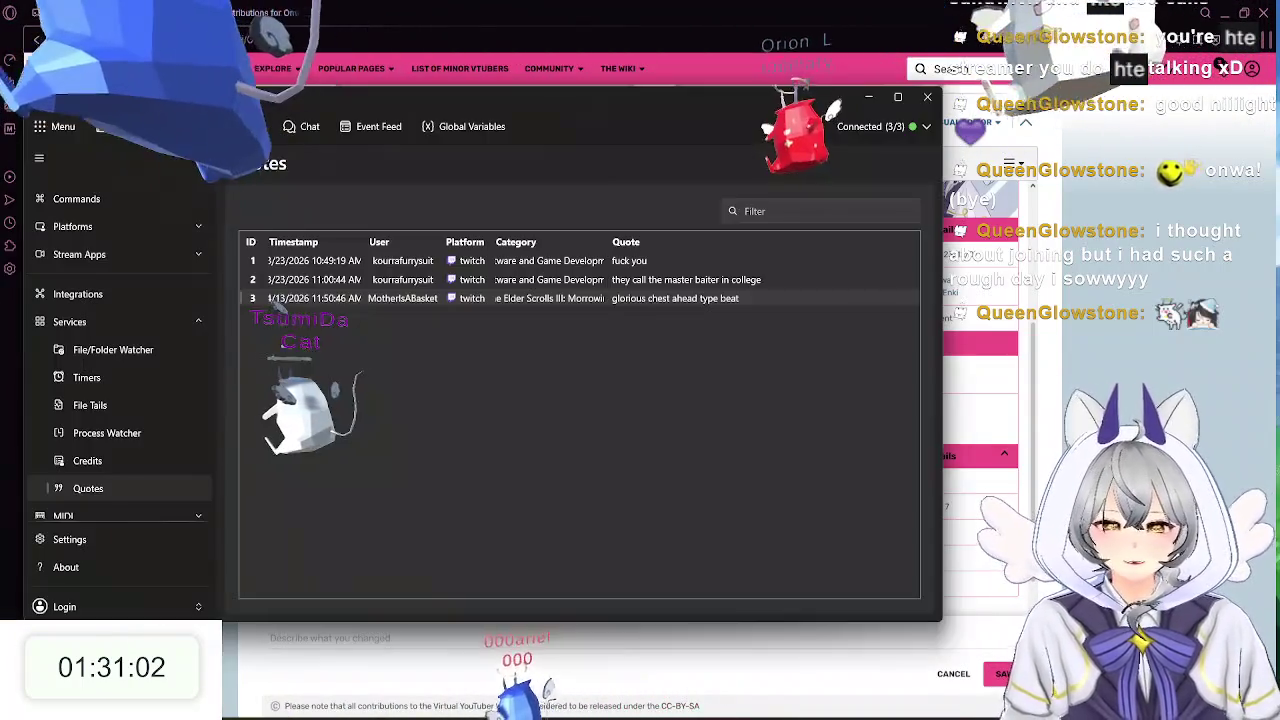
{"action": "double_click", "coordinate": [527, 280]}
{"action": "triple_click", "coordinate": [490, 379]}
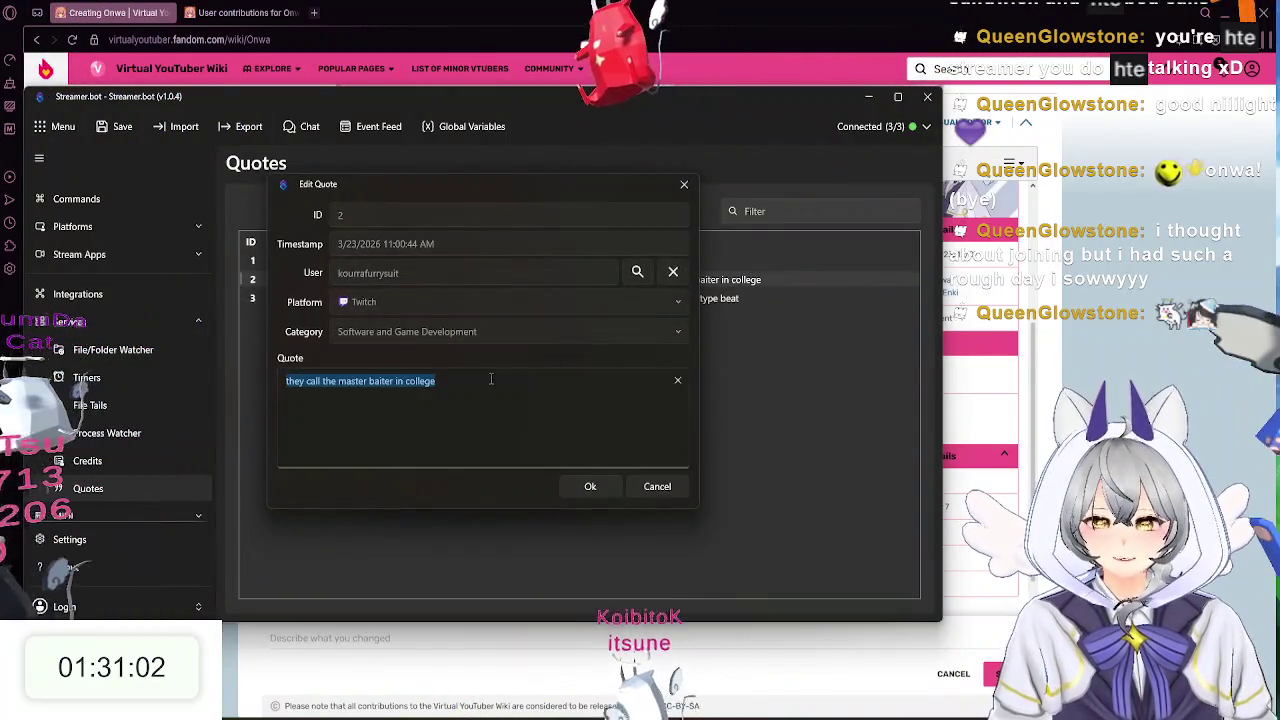
{"action": "key", "text": "alt+Tab"}
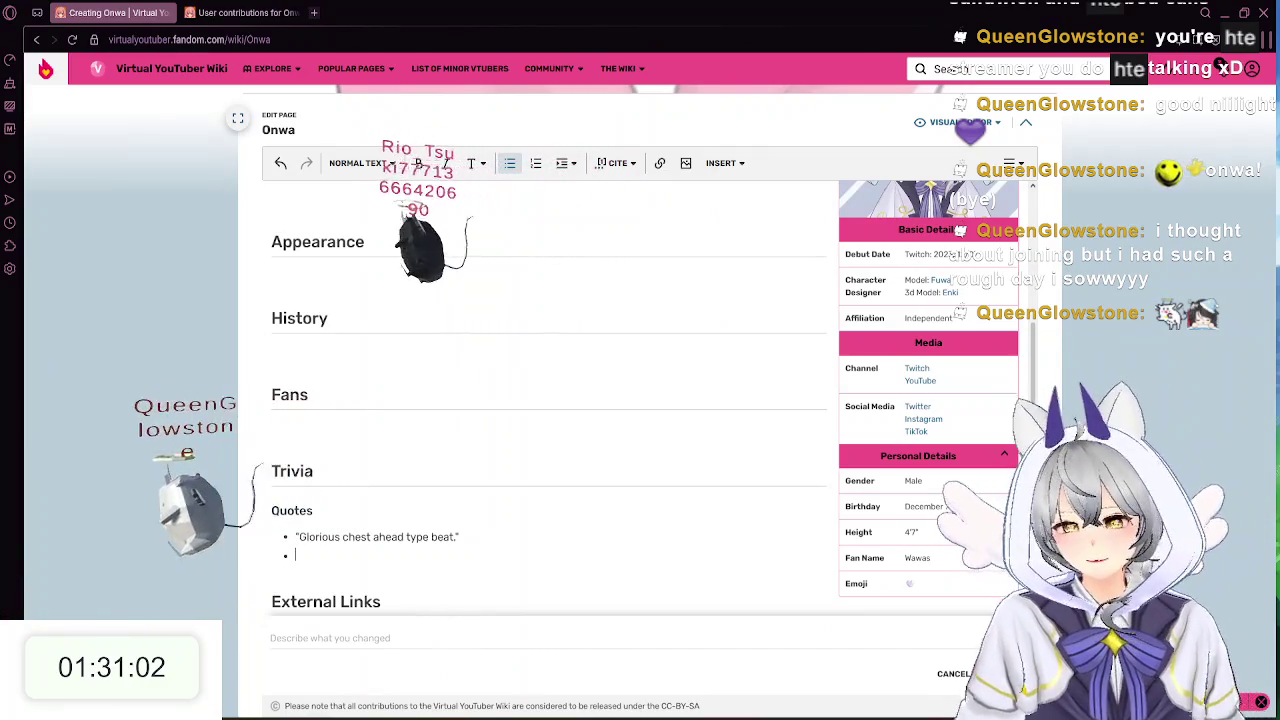
{"action": "key", "text": "ctrl+v"}
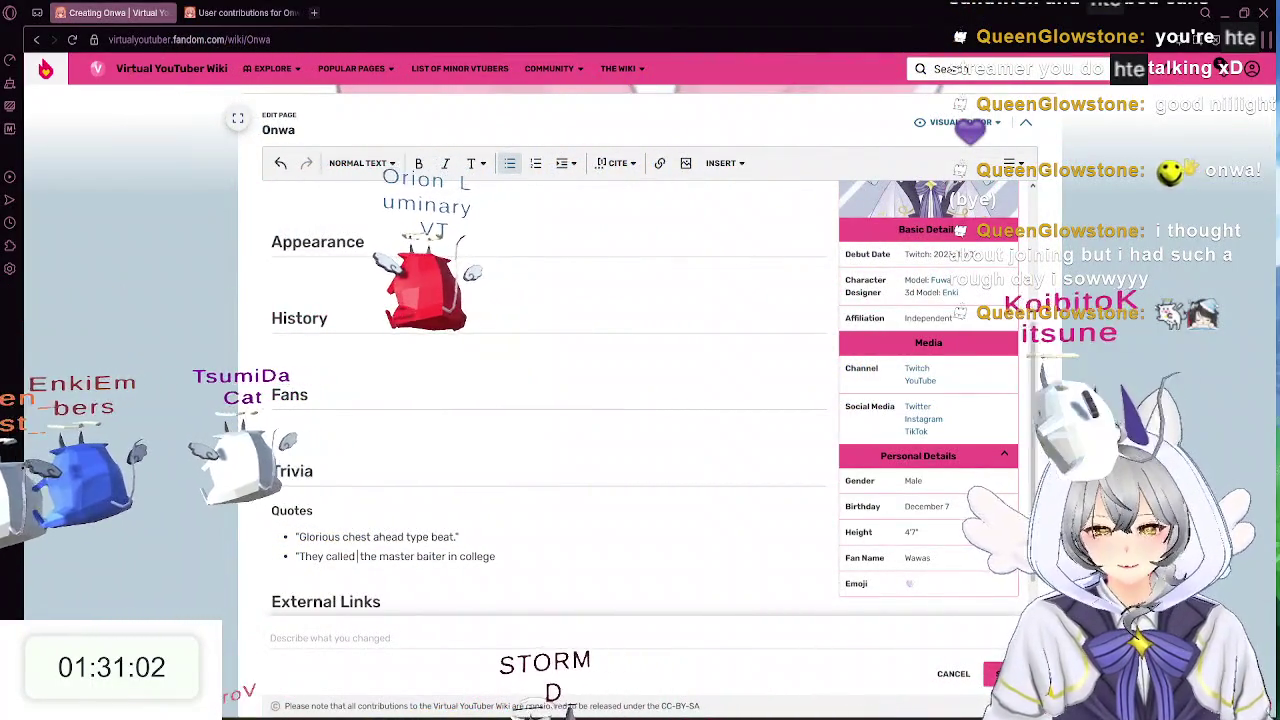
{"action": "type", "text": "\""}
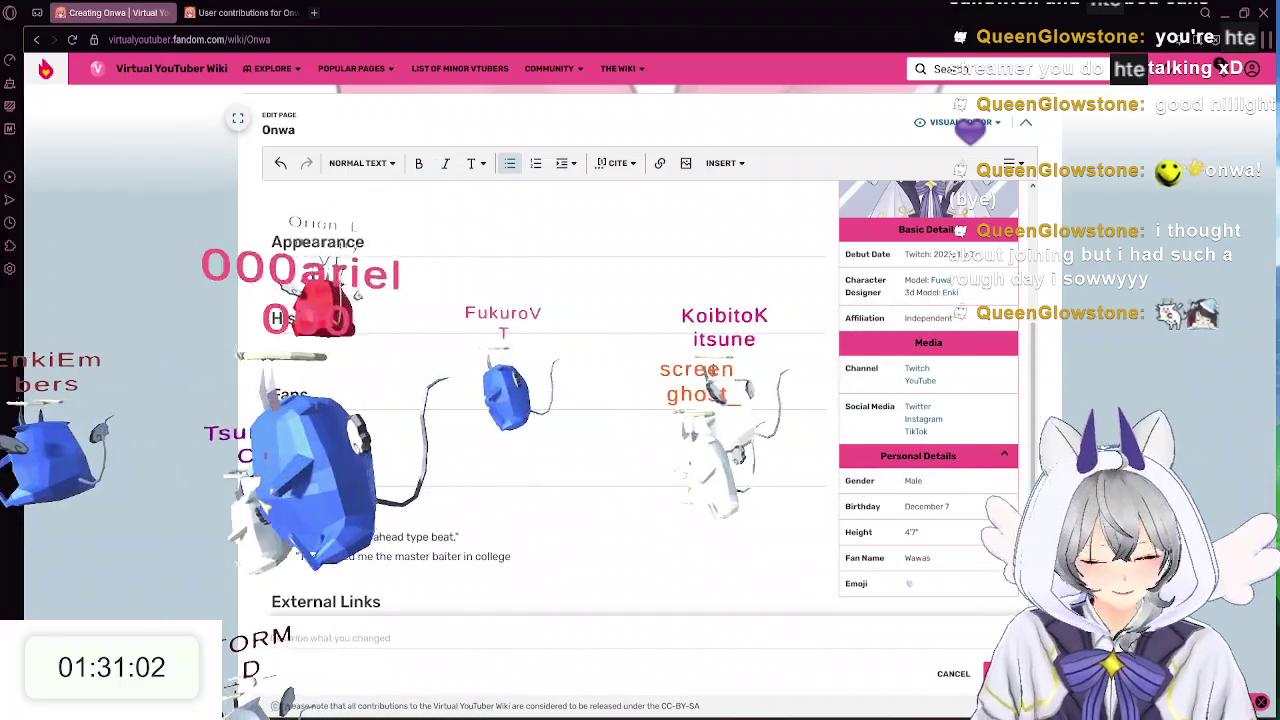
{"action": "type", "text": "back"}
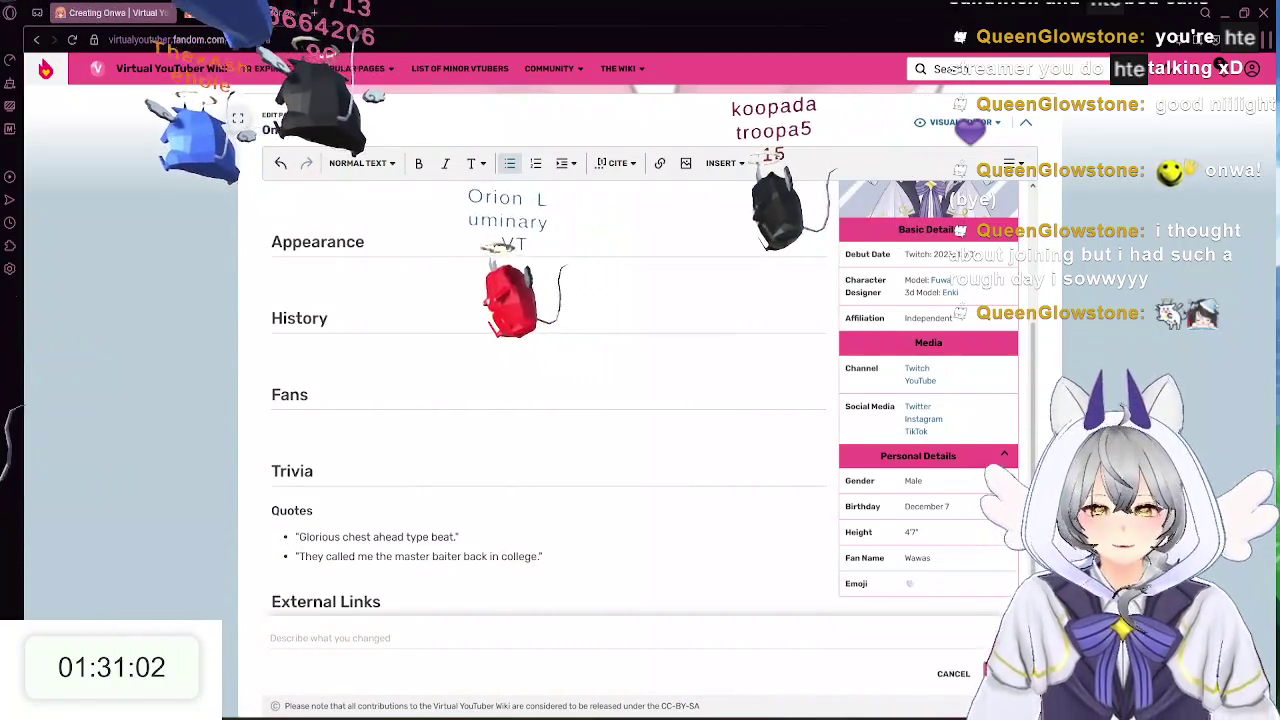
Step: Add the 'Fuck you.' quote, then make the next line Sub-heading 1
{"action": "key", "text": "Return"}
{"action": "type", "text": "\"Fuck you."}
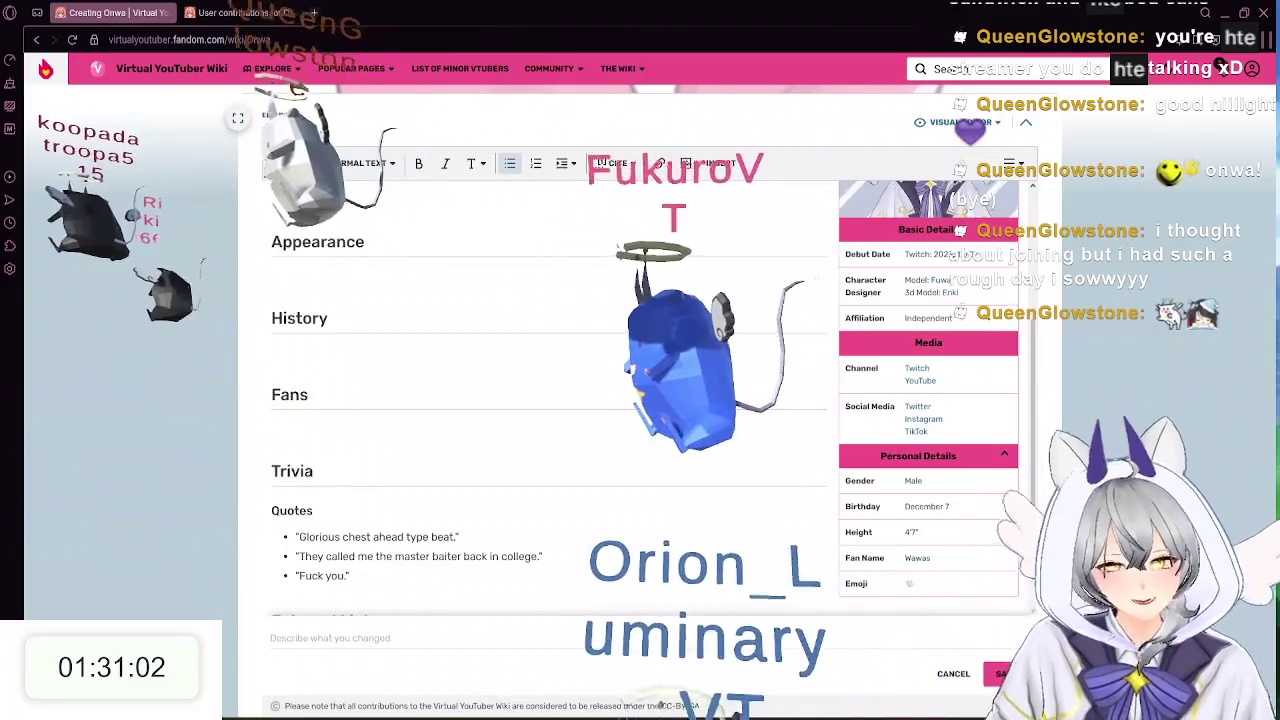
{"action": "scroll", "coordinate": [550, 400], "scroll_direction": "down", "scroll_amount": 1}
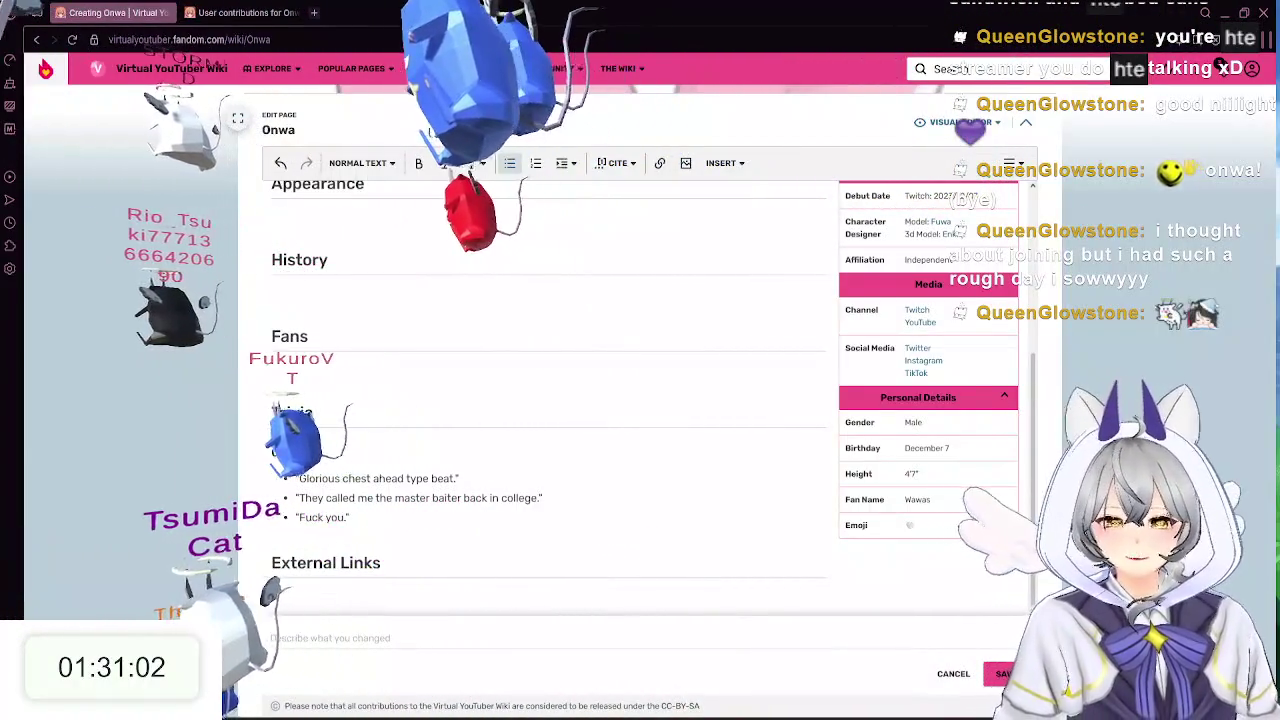
{"action": "key", "text": "Return"}
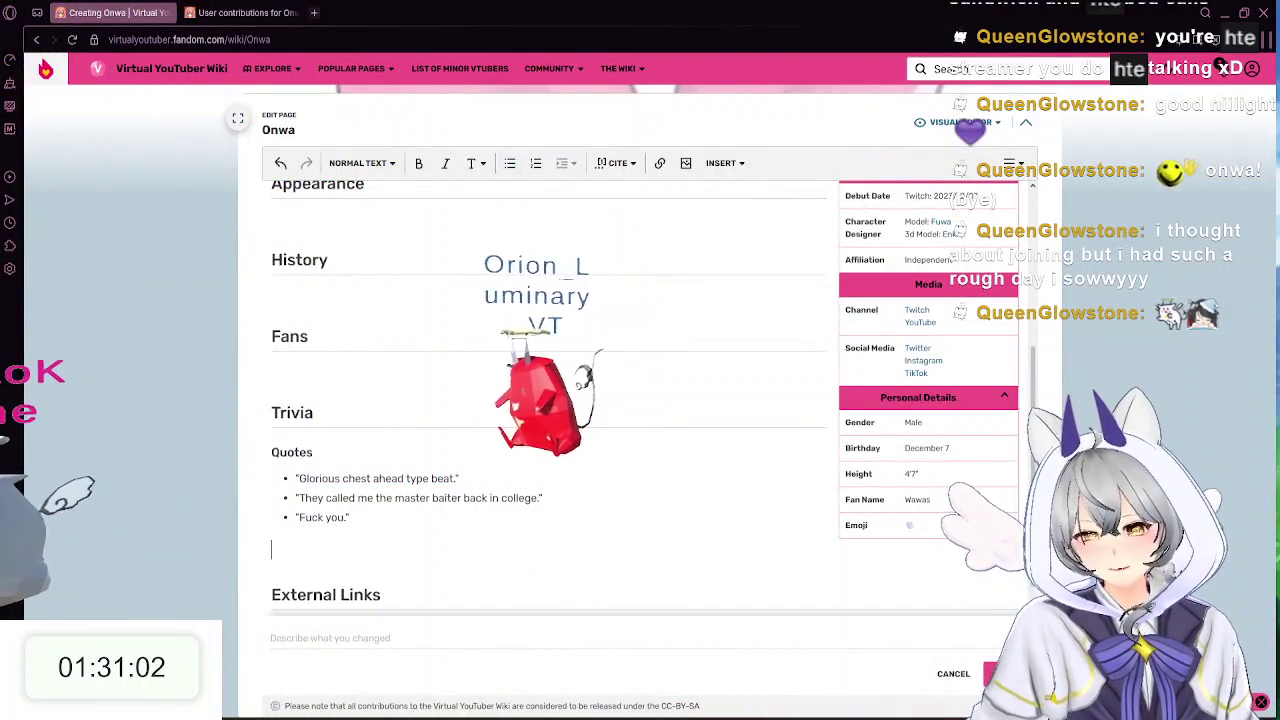
{"action": "left_click", "coordinate": [362, 163]}
{"action": "left_click", "coordinate": [377, 243]}
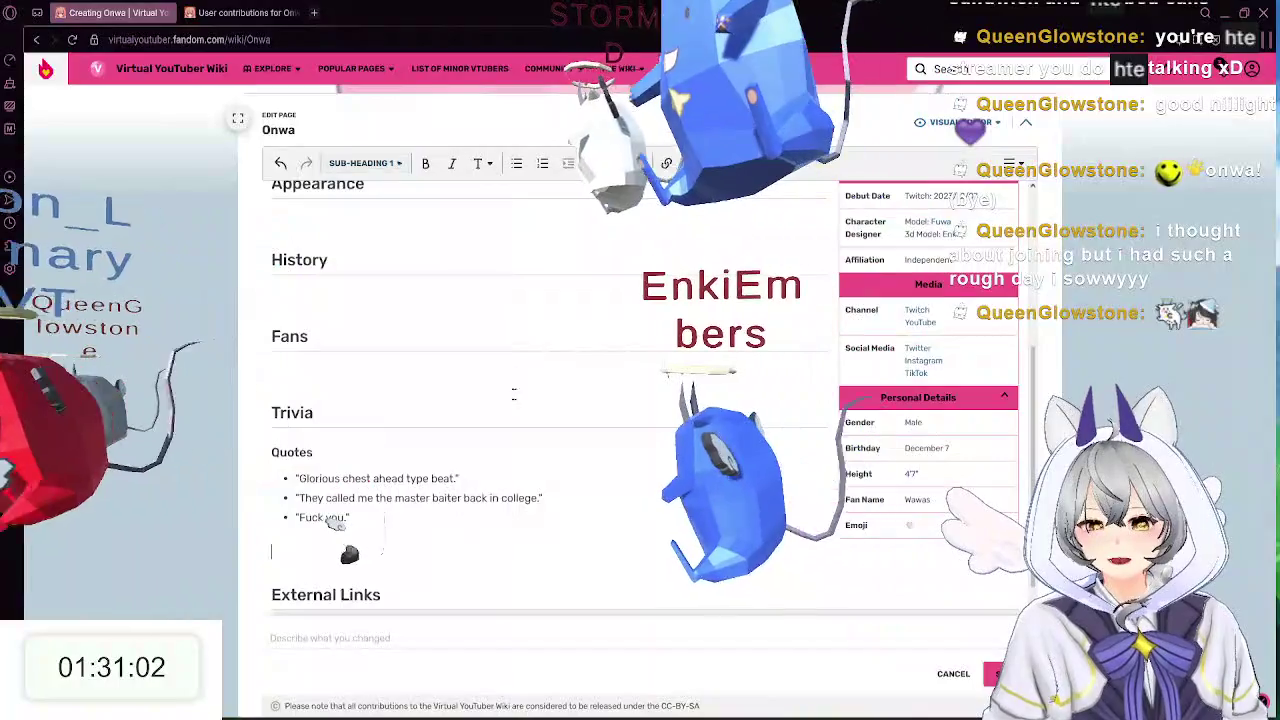
Step: Write the 'Likes and dislikes' sub-heading with He likes (Pizza Hut Calzone) and He dislikes bullets
{"action": "type", "text": "Likes"}
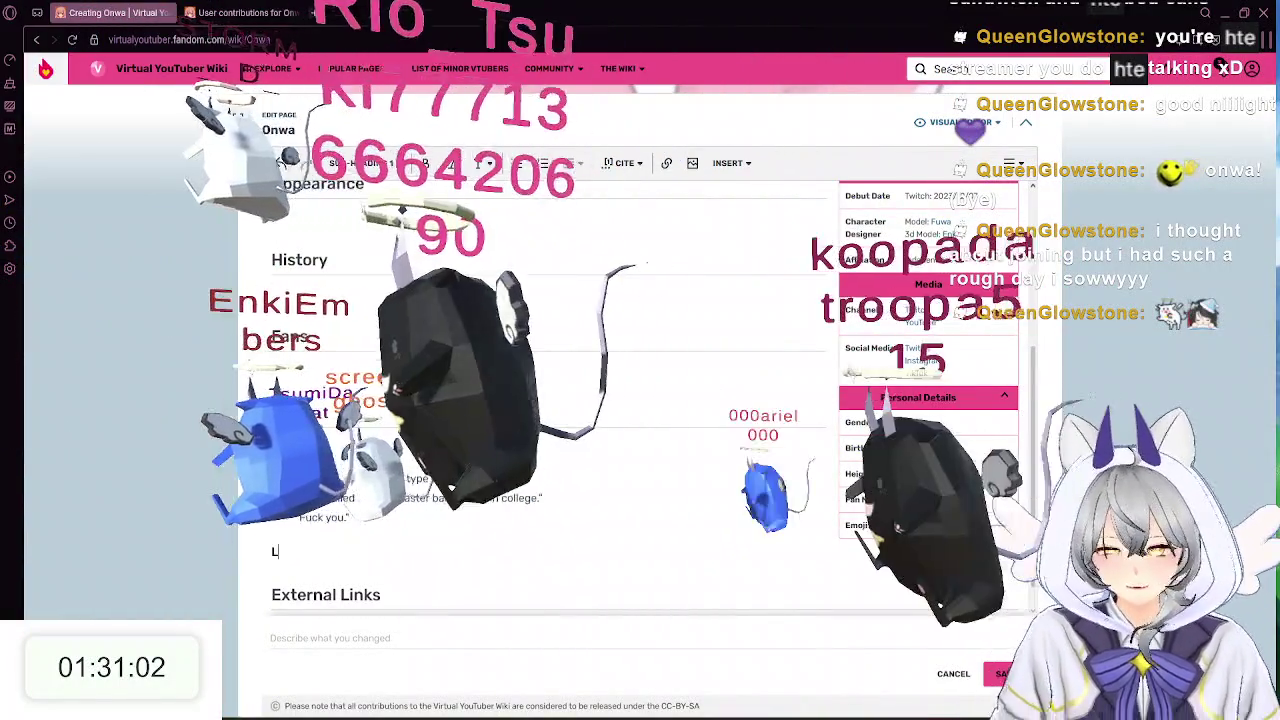
{"action": "type", "text": " and dislikes"}
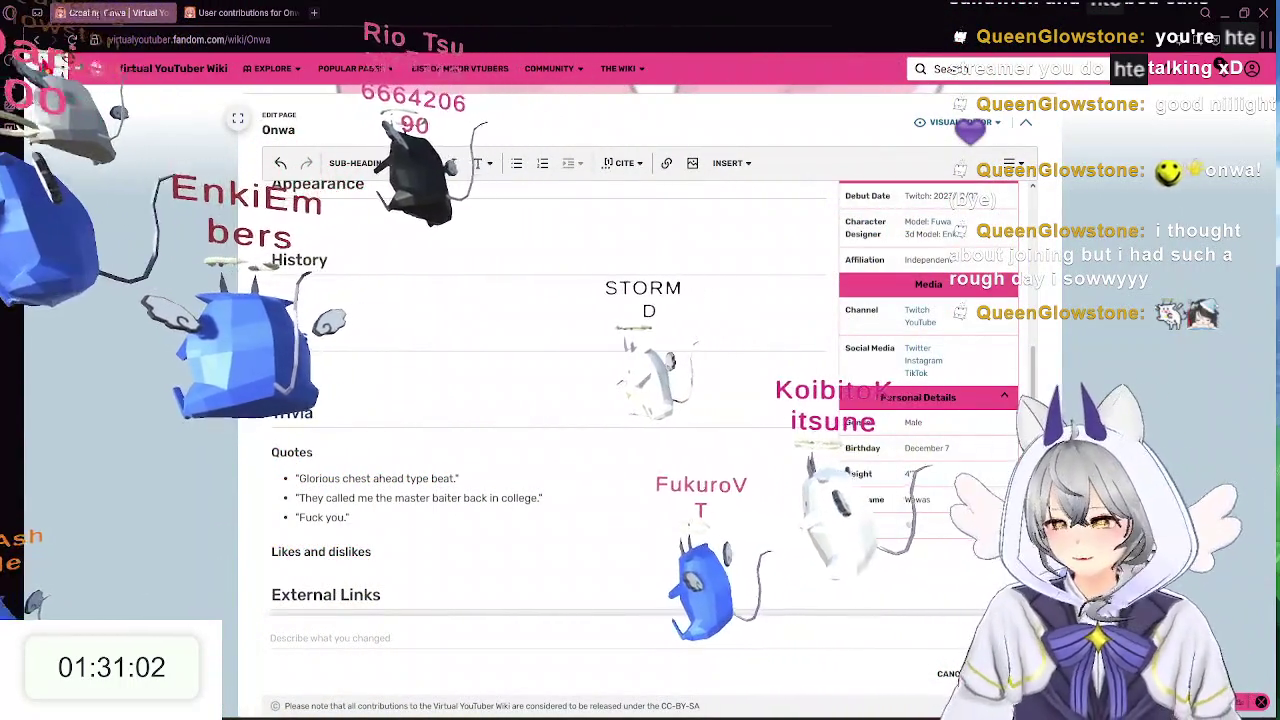
{"action": "type", "text": "*"}
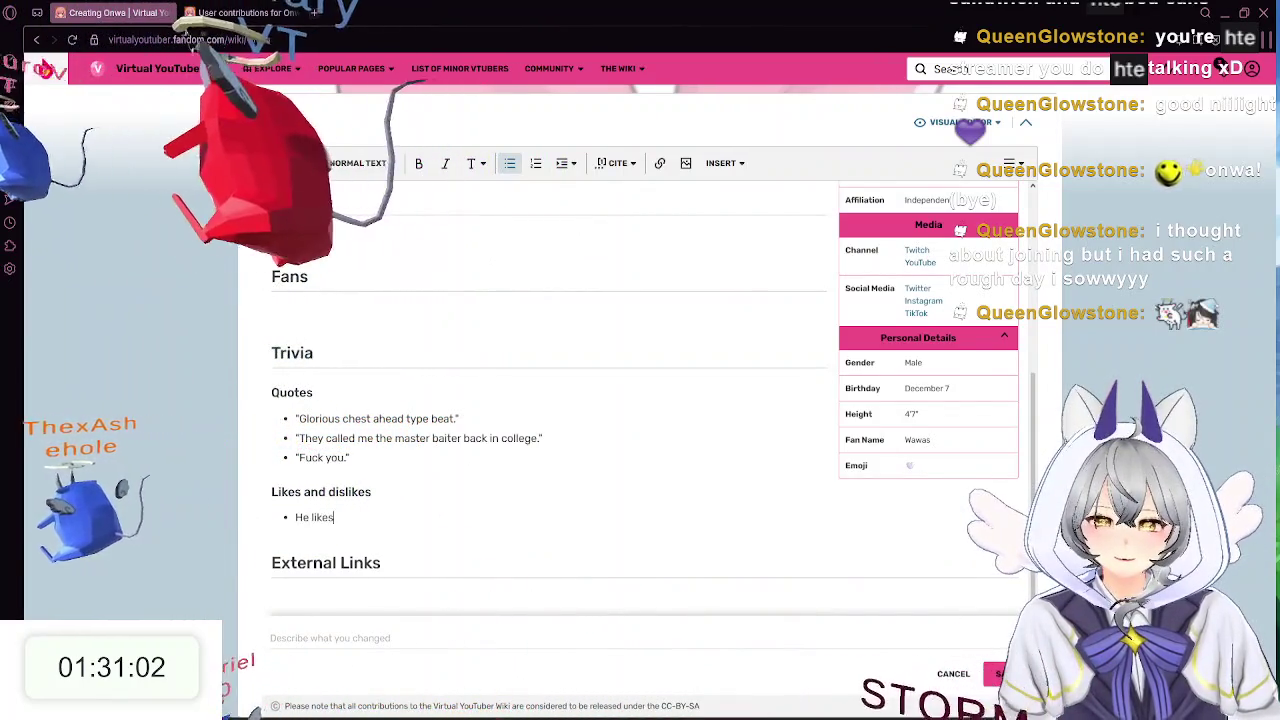
{"action": "key", "text": "Return"}
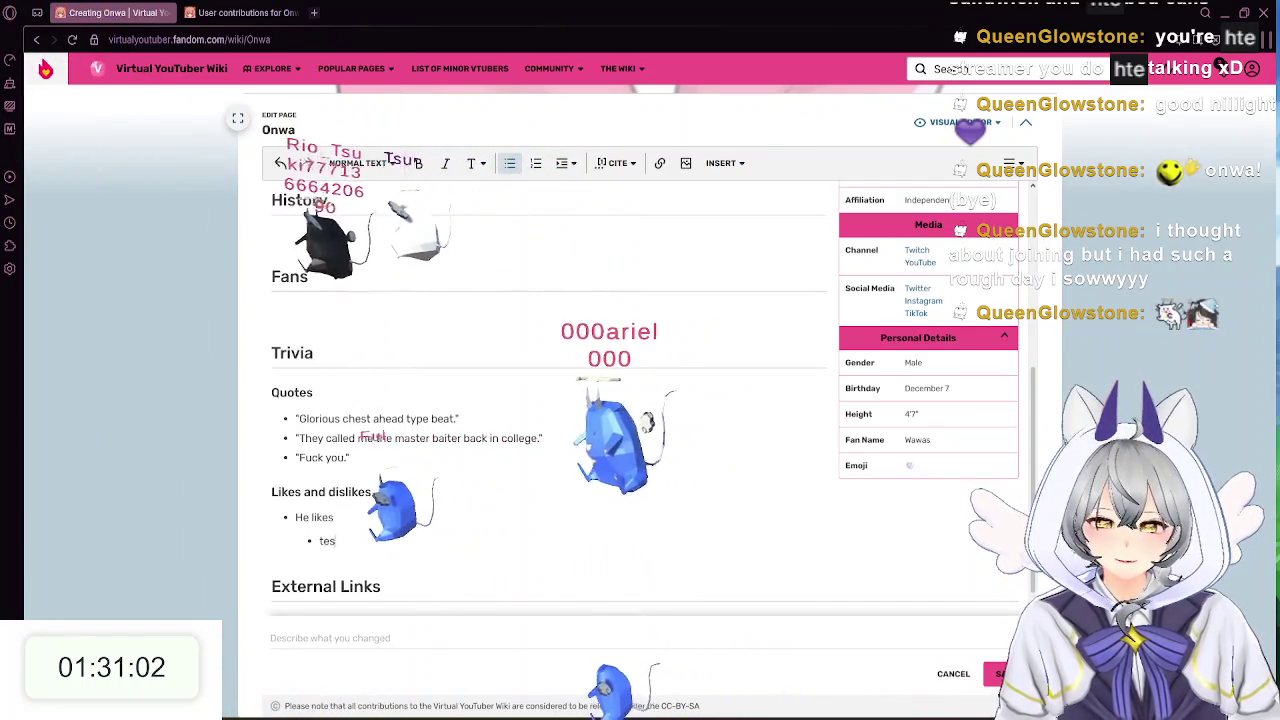
{"action": "type", "text": "He dislikes"}
{"action": "key", "text": "Return"}
{"action": "key", "text": "Tab"}
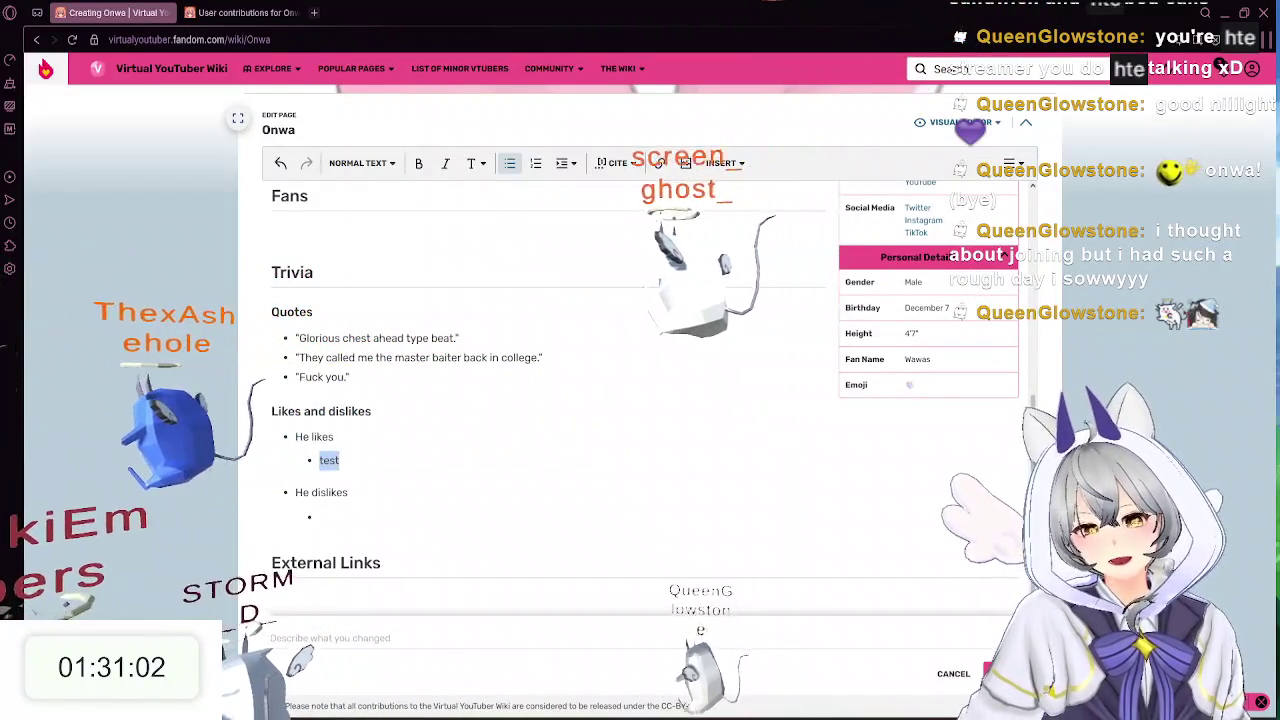
{"action": "type", "text": "t Calzone"}
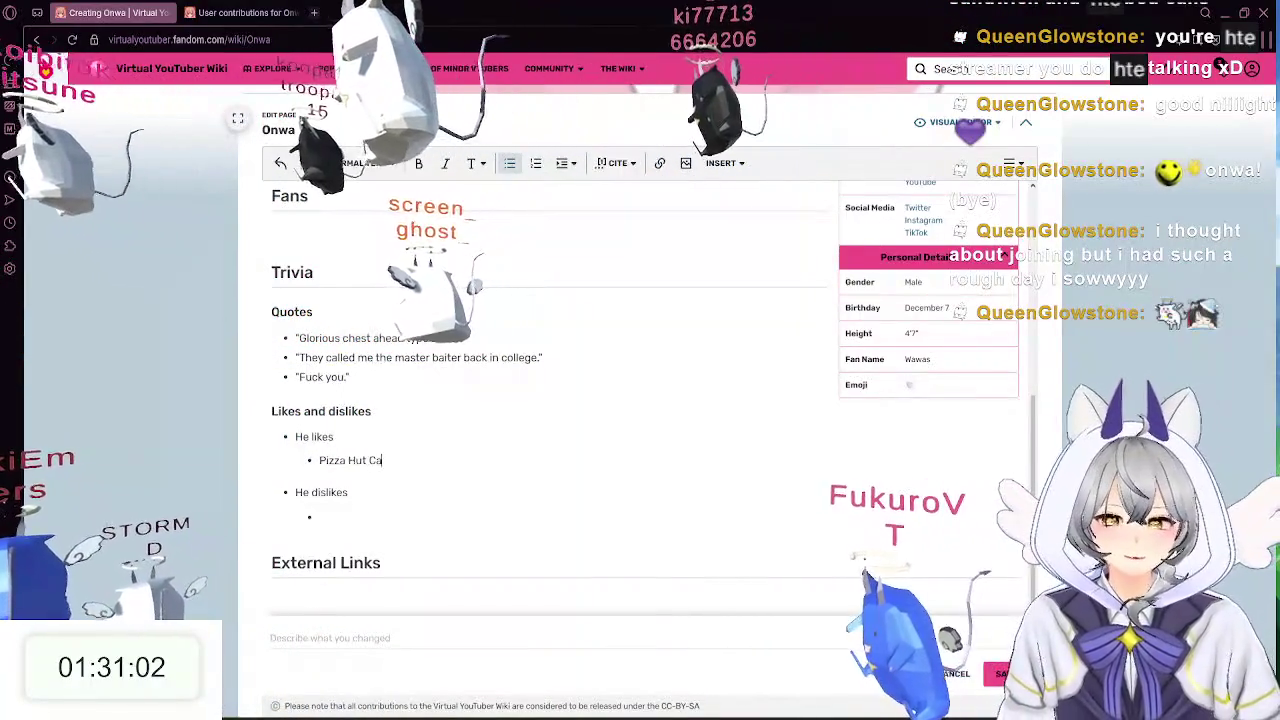
Step: List Cheese, Milk, Jeans and Dog Days Season 2 as indented items under He dislikes
{"action": "left_click", "coordinate": [319, 517]}
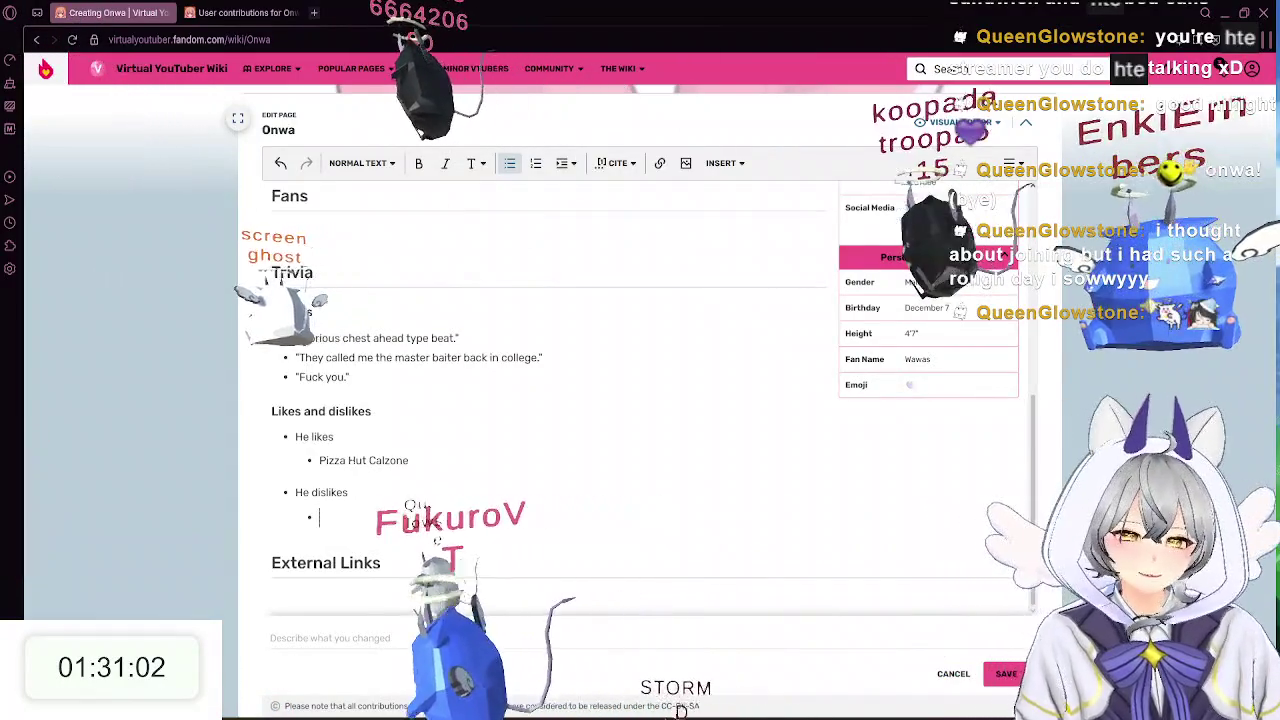
{"action": "type", "text": "Cheese"}
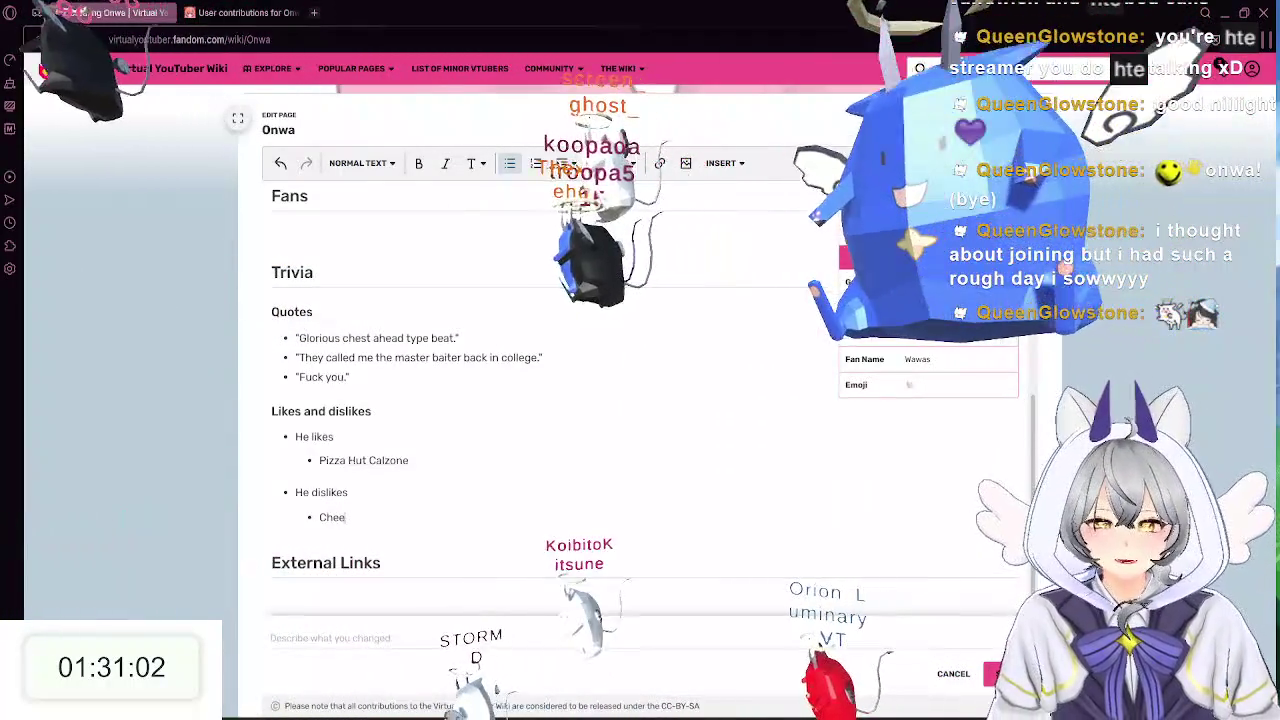
{"action": "key", "text": "Return"}
{"action": "type", "text": "Milk"}
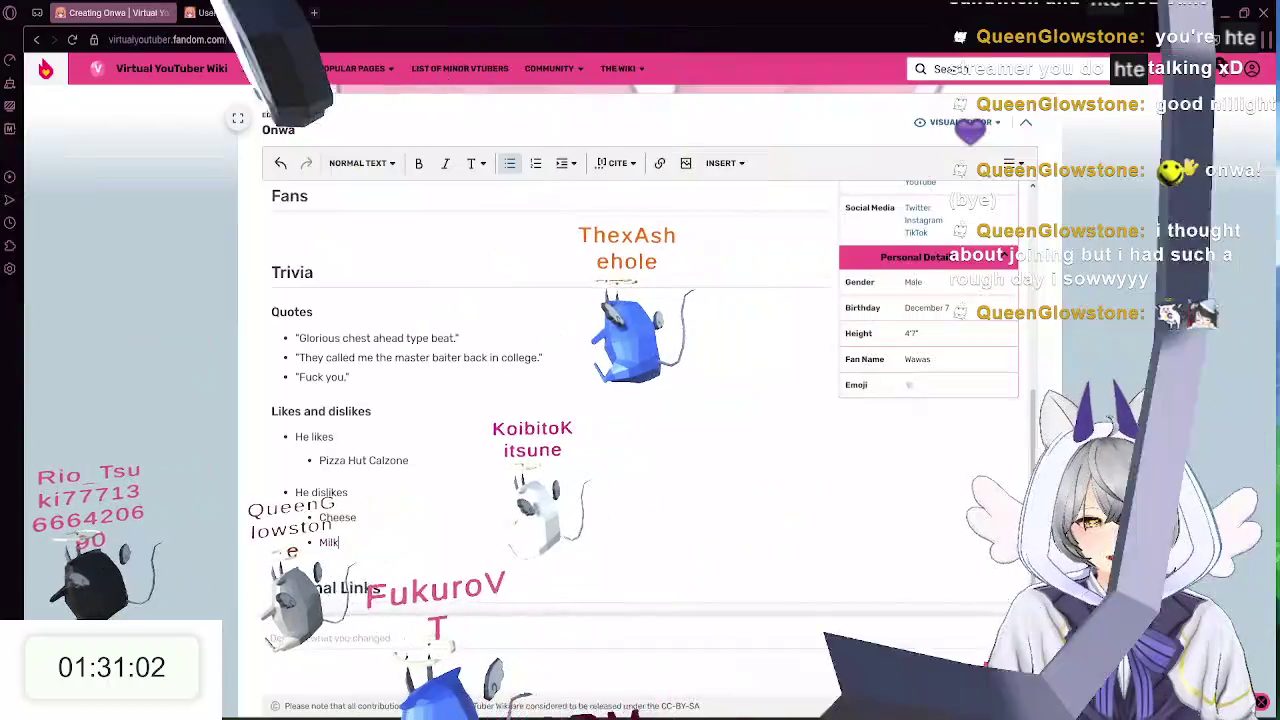
{"action": "key", "text": "Return"}
{"action": "type", "text": "Jeans"}
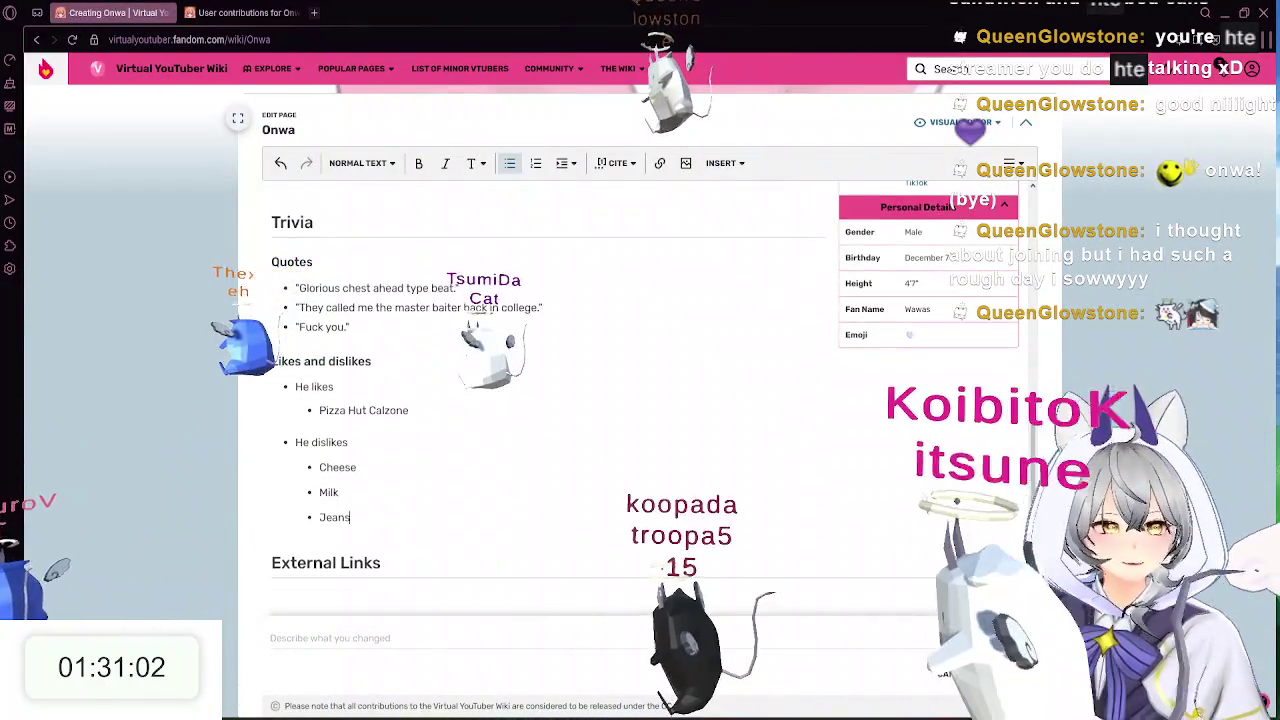
{"action": "key", "text": "Return"}
{"action": "type", "text": "Dog Days Se"}
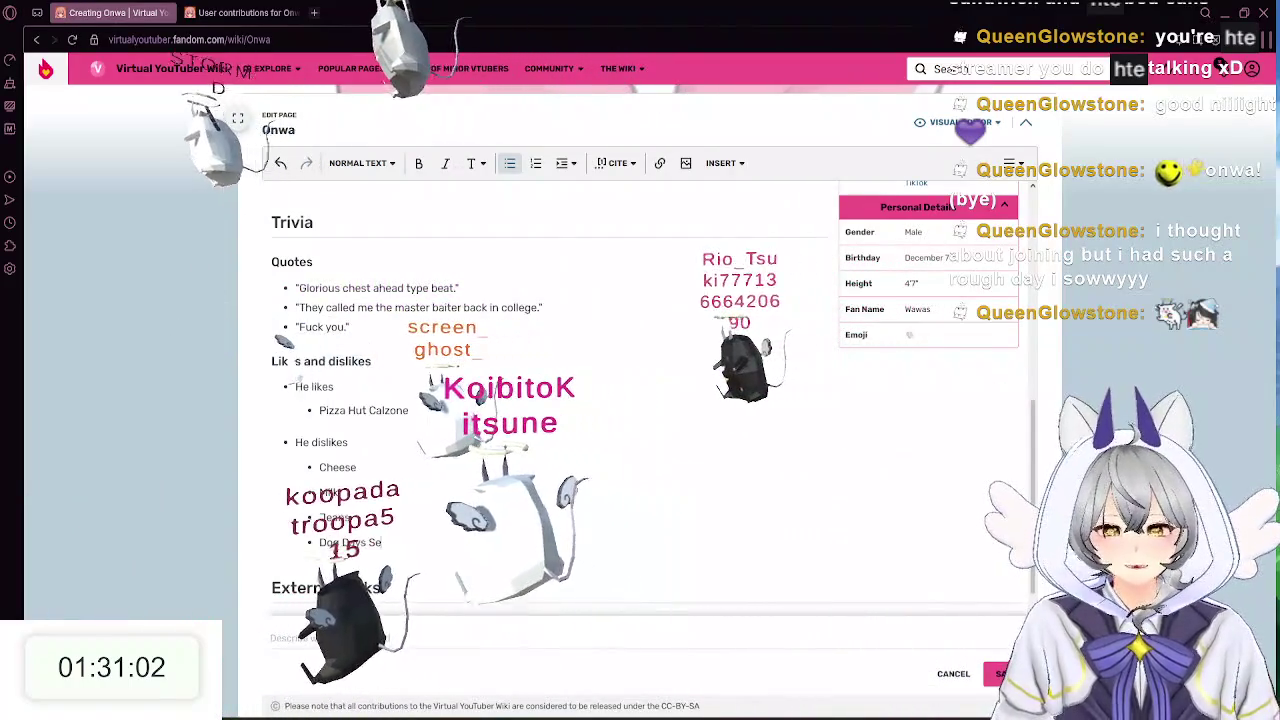
{"action": "type", "text": "ason 2"}
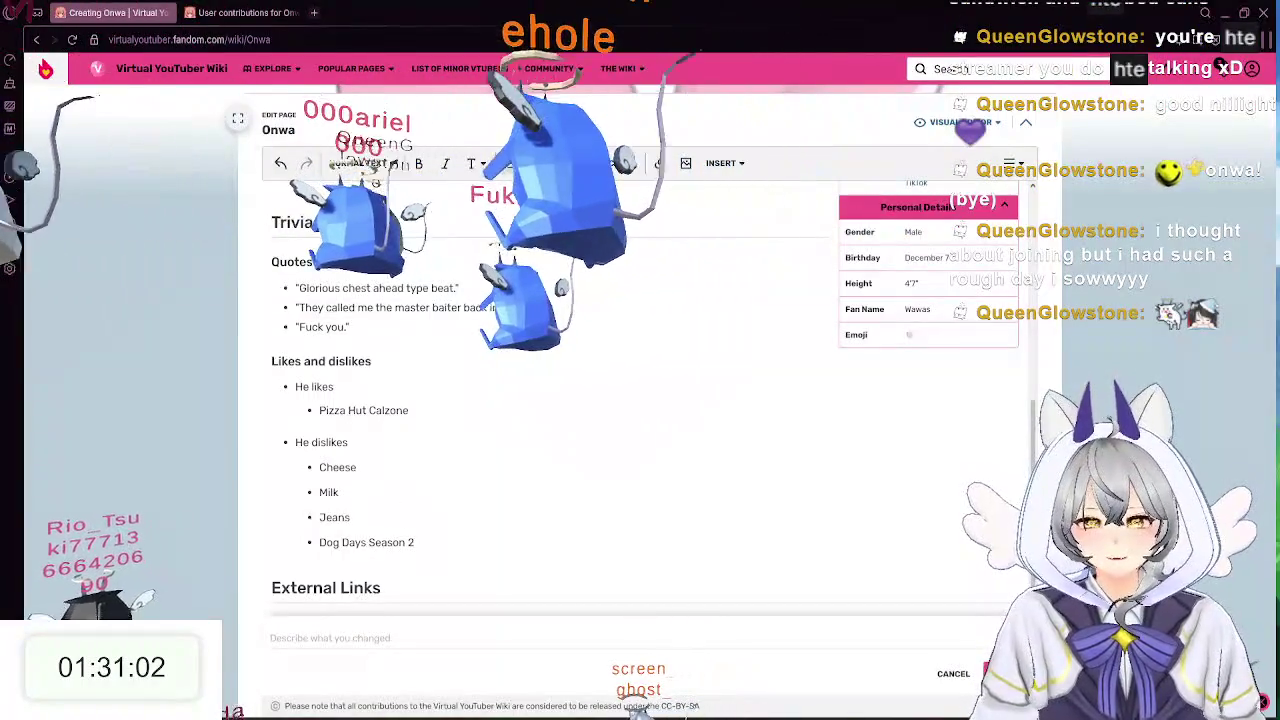
{"action": "key", "text": "Return"}
Step: Add VTubers and Soulsborne games as further items under He likes
{"action": "type", "text": "VTubers"}
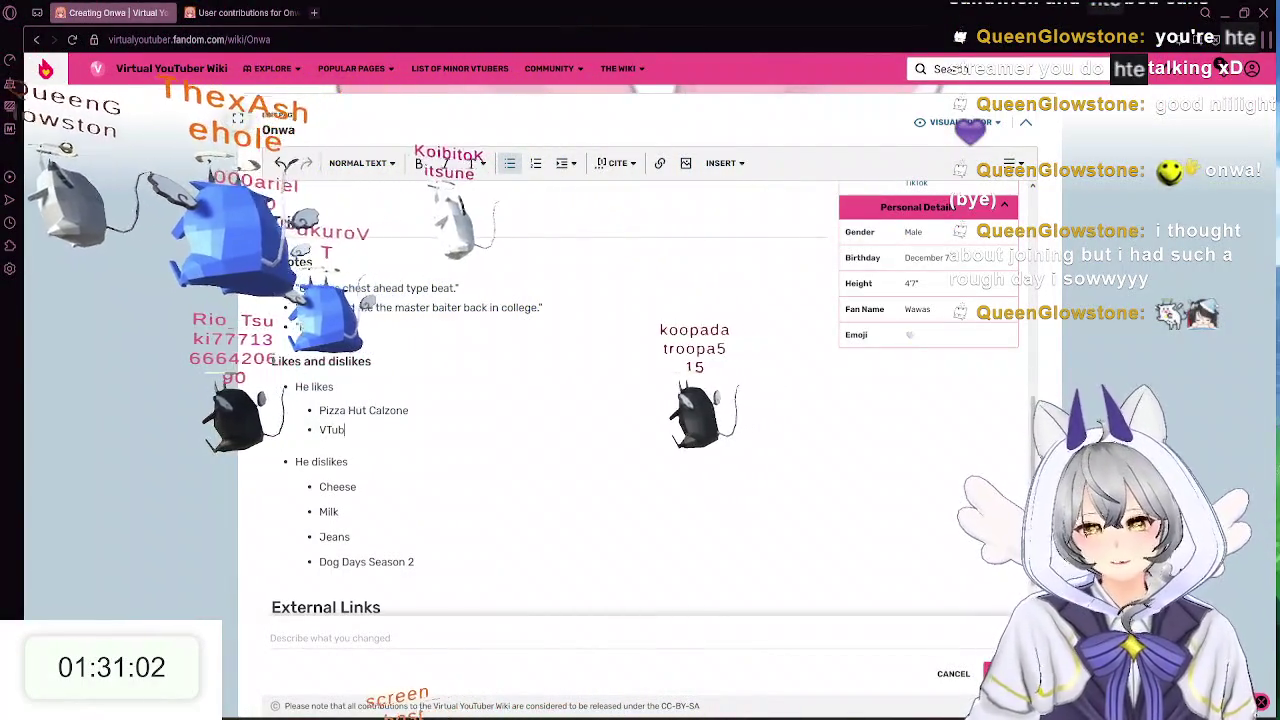
{"action": "key", "text": "Return"}
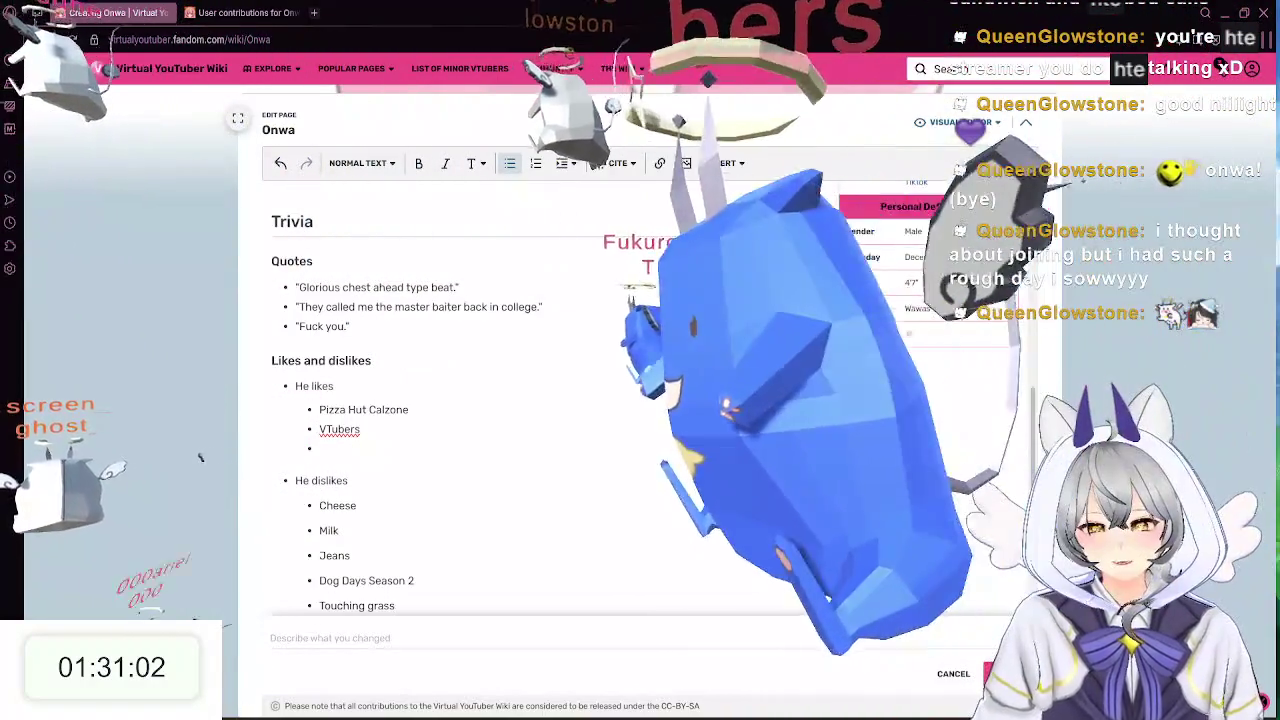
{"action": "mouse_move", "coordinate": [220, 718]}
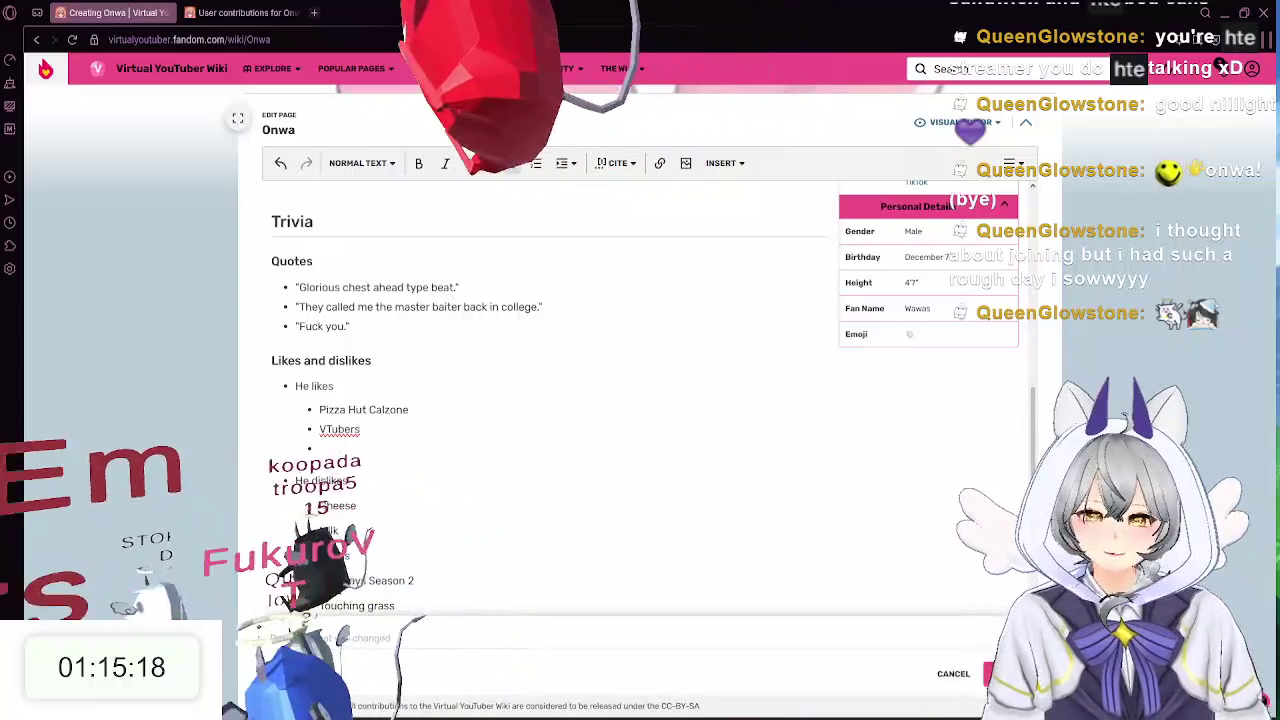
{"action": "type", "text": "Sou"}
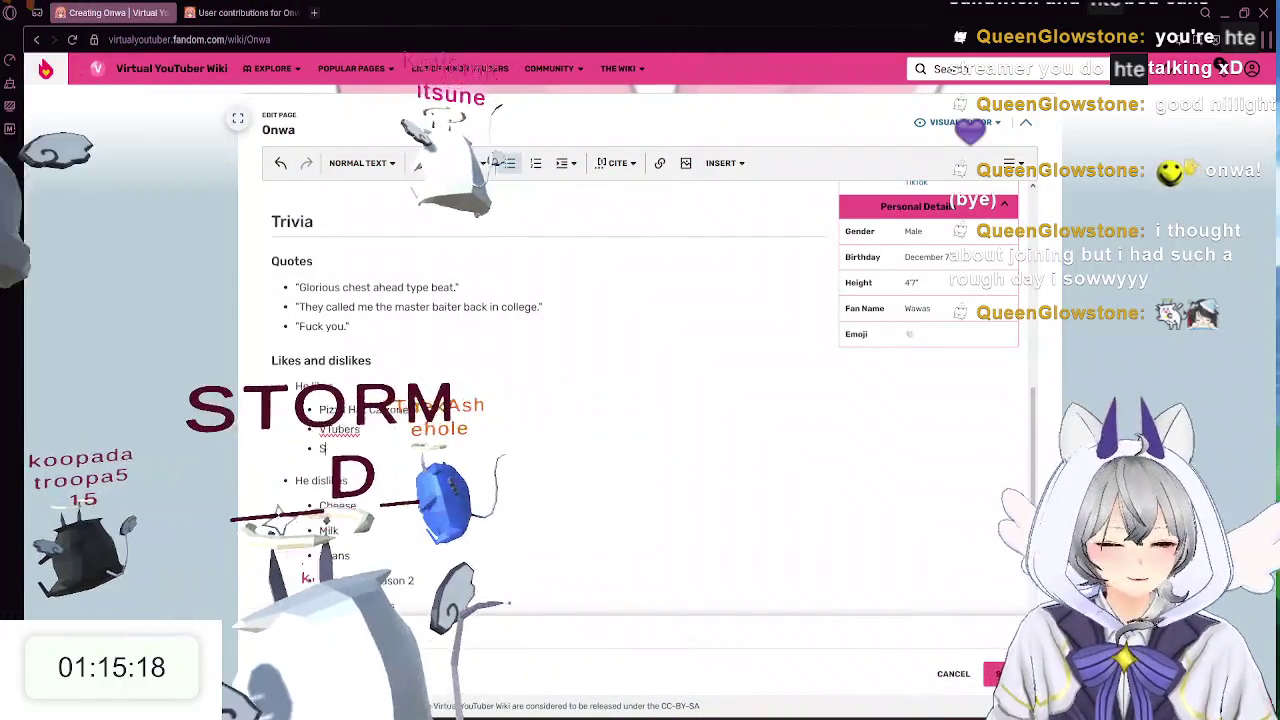
{"action": "type", "text": "lsborne games"}
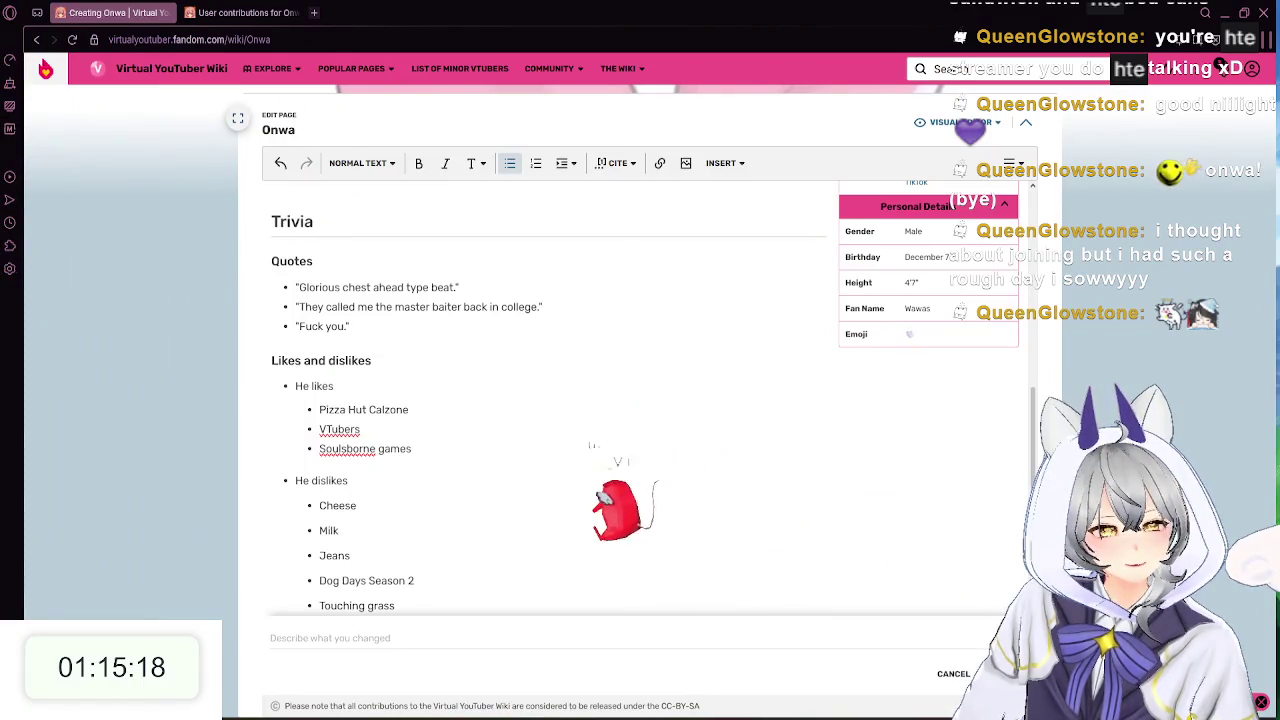
{"action": "scroll", "coordinate": [483, 470], "scroll_direction": "up", "scroll_amount": 3}
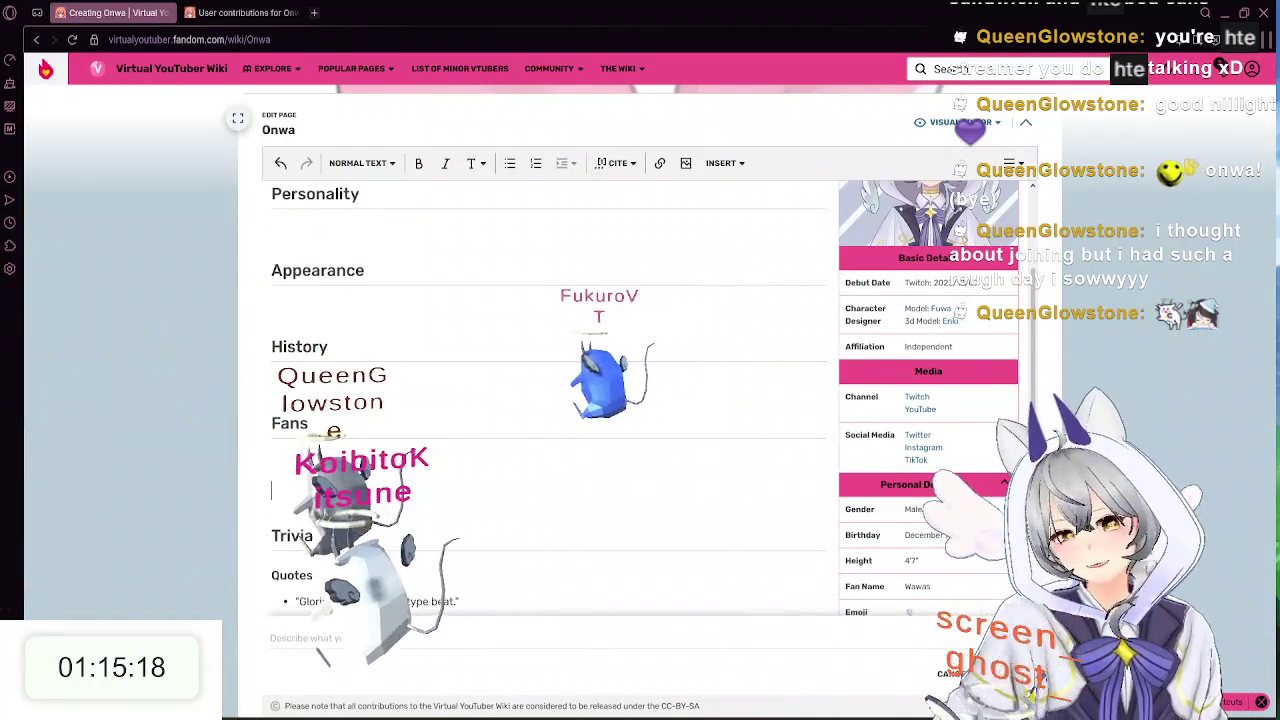
Step: Turn the empty line under Fans into a 'Quotes' heading
{"action": "left_click", "coordinate": [362, 163]}
{"action": "left_click", "coordinate": [345, 217]}
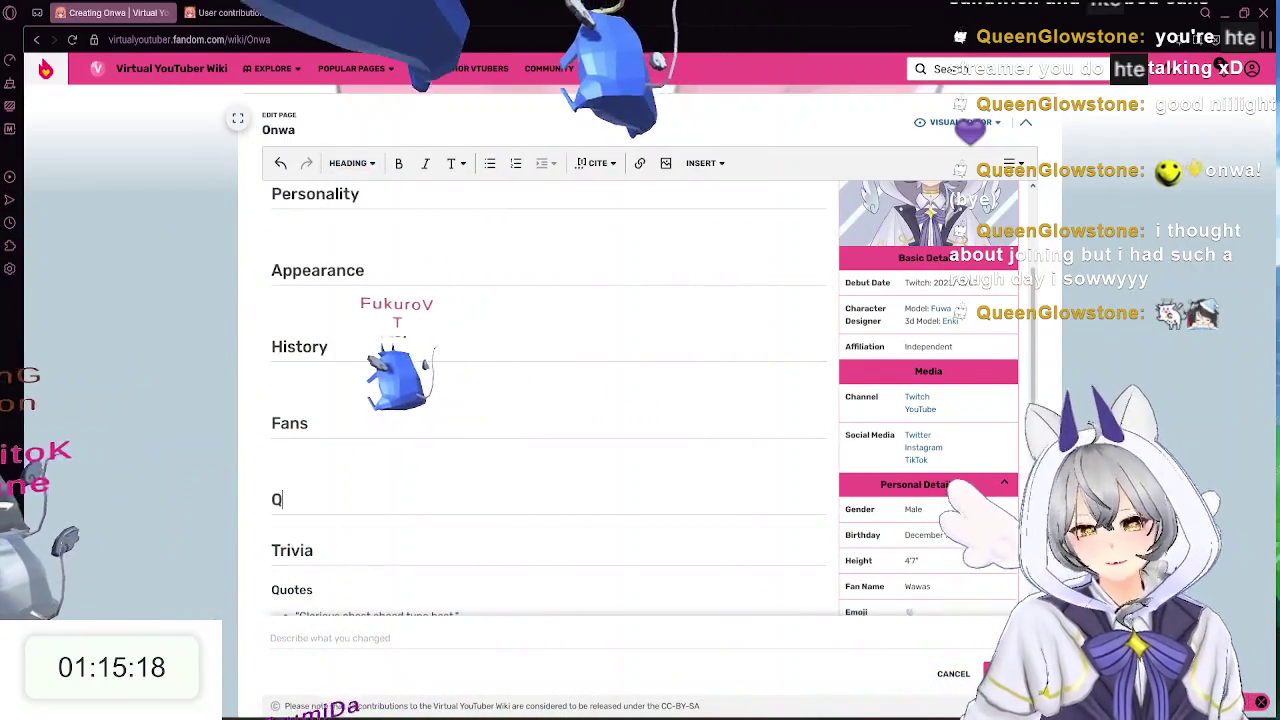
{"action": "type", "text": "uotes"}
Step: Move the three quote bullets out of Trivia and delete the leftover Trivia Quotes sub-heading
{"action": "scroll", "coordinate": [387, 403], "scroll_direction": "down", "scroll_amount": 3}
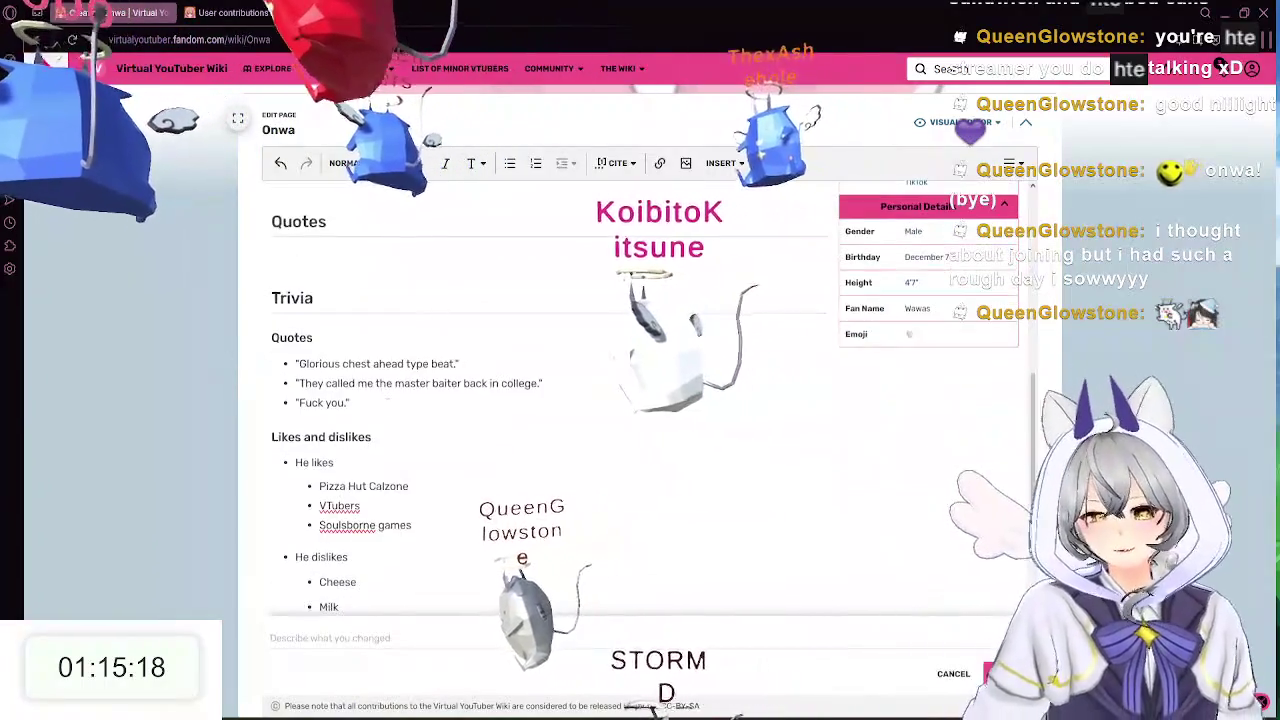
{"action": "mouse_move", "coordinate": [387, 403]}
{"action": "left_mouse_down"}
{"action": "mouse_move", "coordinate": [300, 383]}
{"action": "mouse_move", "coordinate": [296, 364]}
{"action": "left_mouse_up"}
{"action": "key", "text": "BackSpace"}
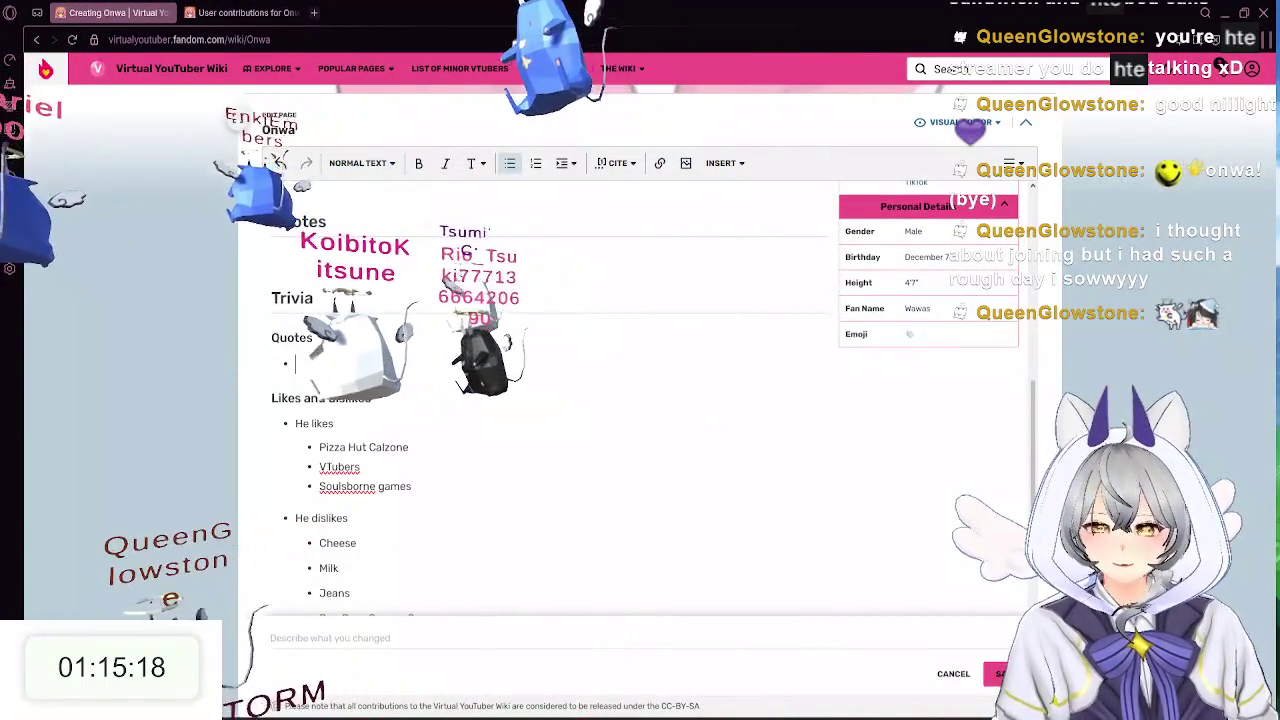
{"action": "key", "text": "ctrl+z"}
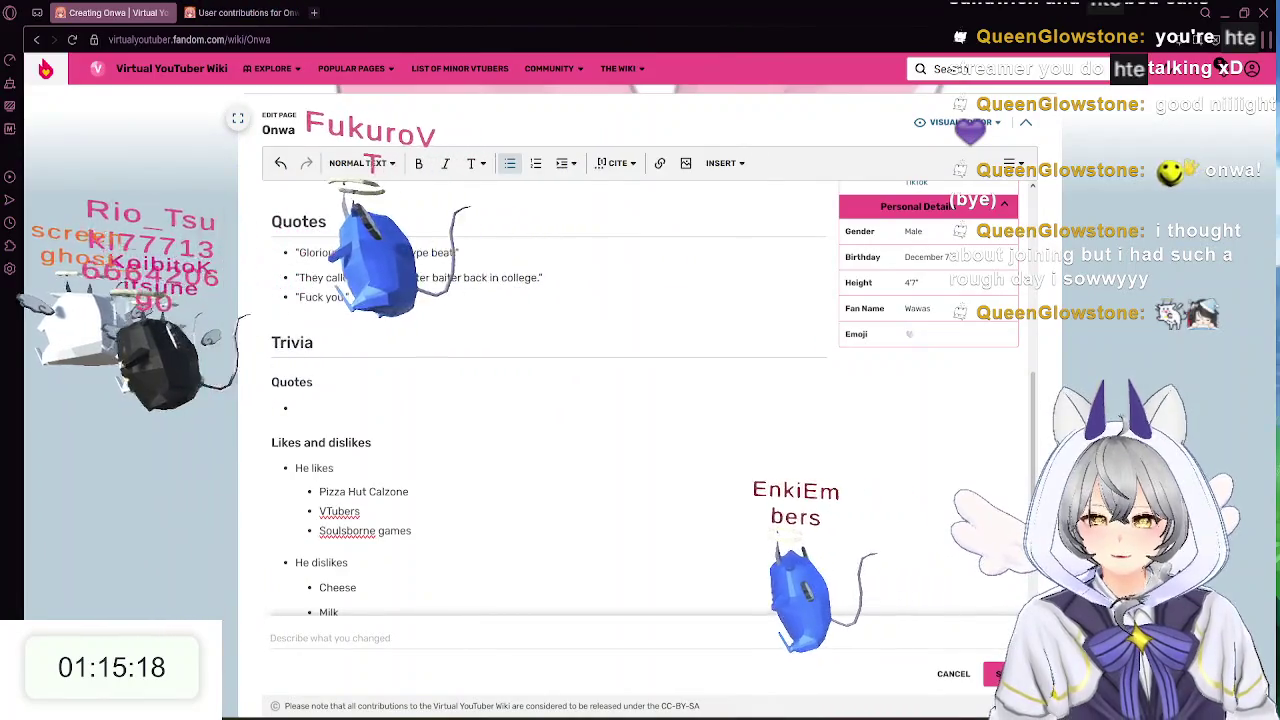
{"action": "key", "text": "BackSpace"}
{"action": "key", "text": "BackSpace"}
{"action": "key", "text": "BackSpace"}
{"action": "key", "text": "BackSpace"}
{"action": "key", "text": "BackSpace"}
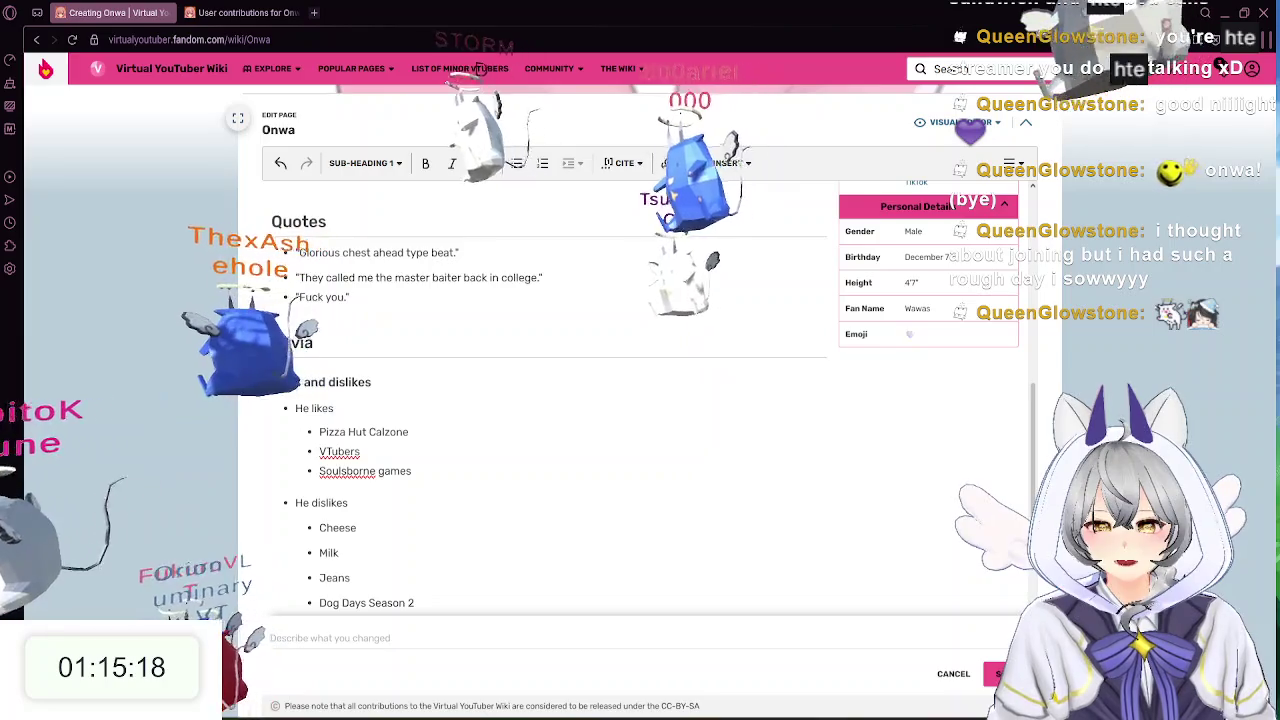
{"action": "key", "text": "Return"}
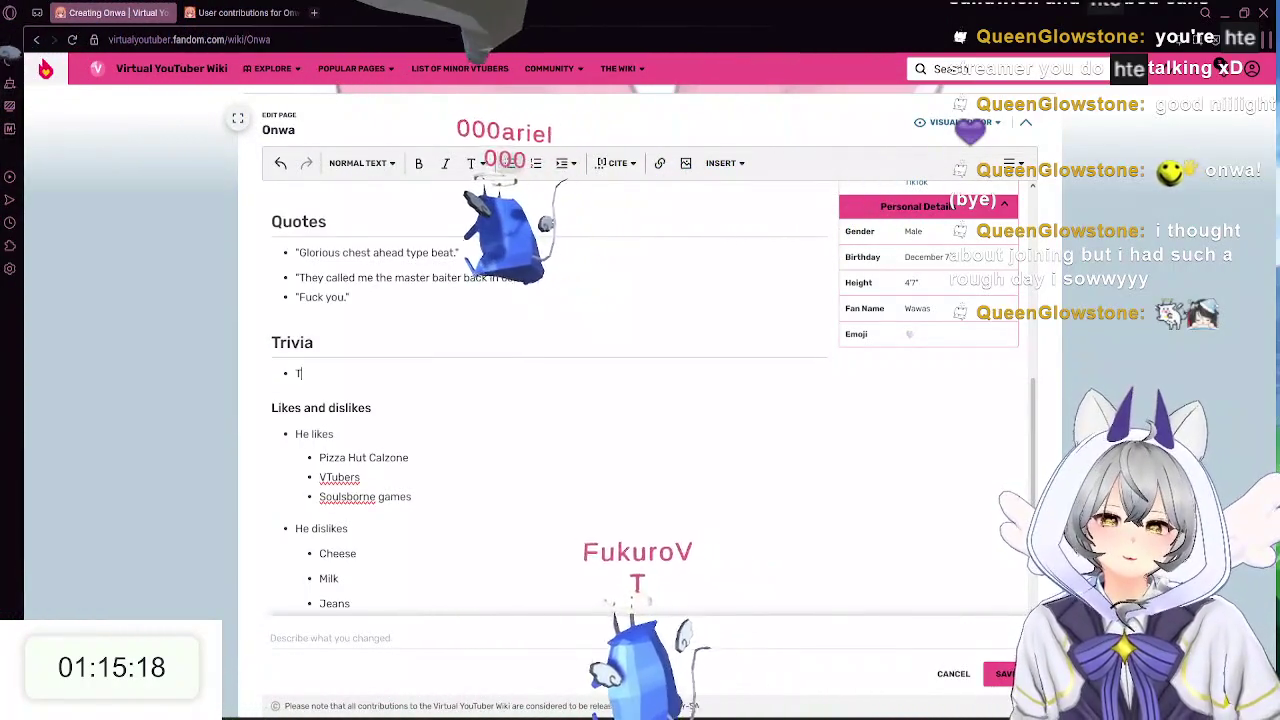
Step: Type the Trivia bullet 'The only part Onwa contributed to his design is asking for "thicker thighs."'
{"action": "type", "text": "he "}
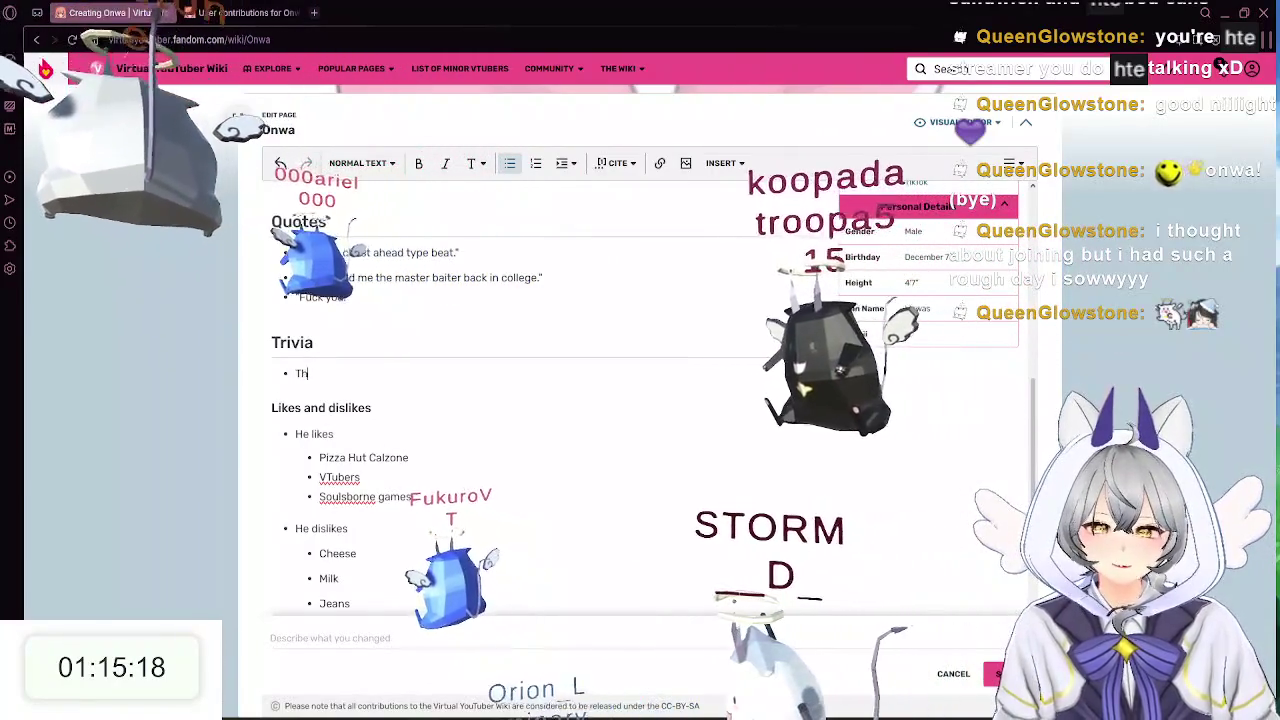
{"action": "type", "text": "only part Onwa contributed to his design is asking for"}
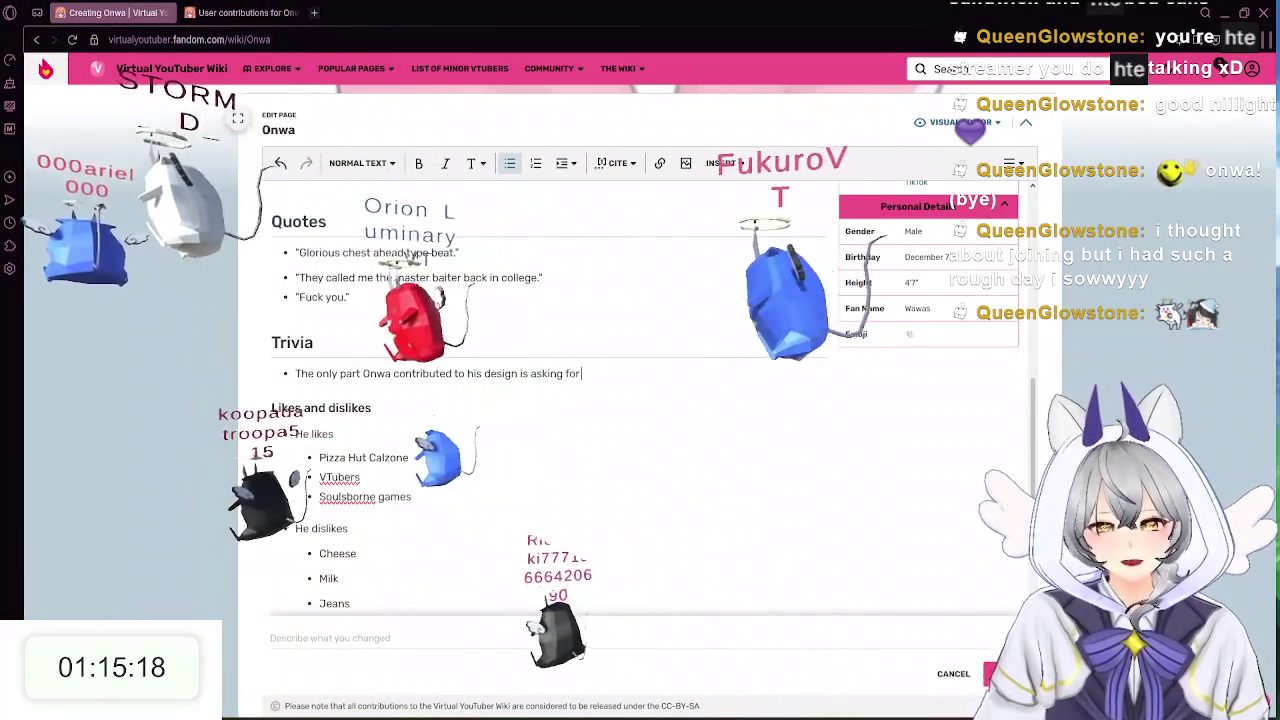
{"action": "type", "text": "thighs.\""}
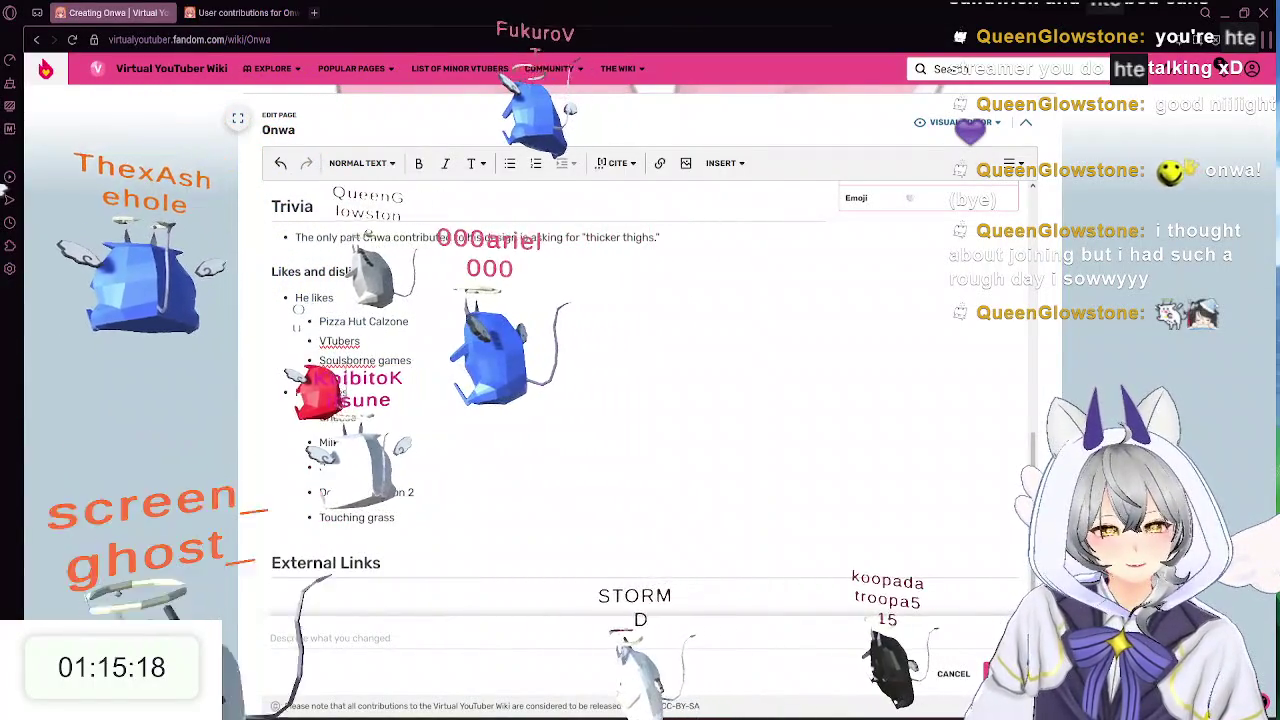
Step: Format Media and Hashtags as Sub-heading 1 lines under External Links
{"action": "left_click", "coordinate": [362, 166]}
{"action": "left_click", "coordinate": [377, 244]}
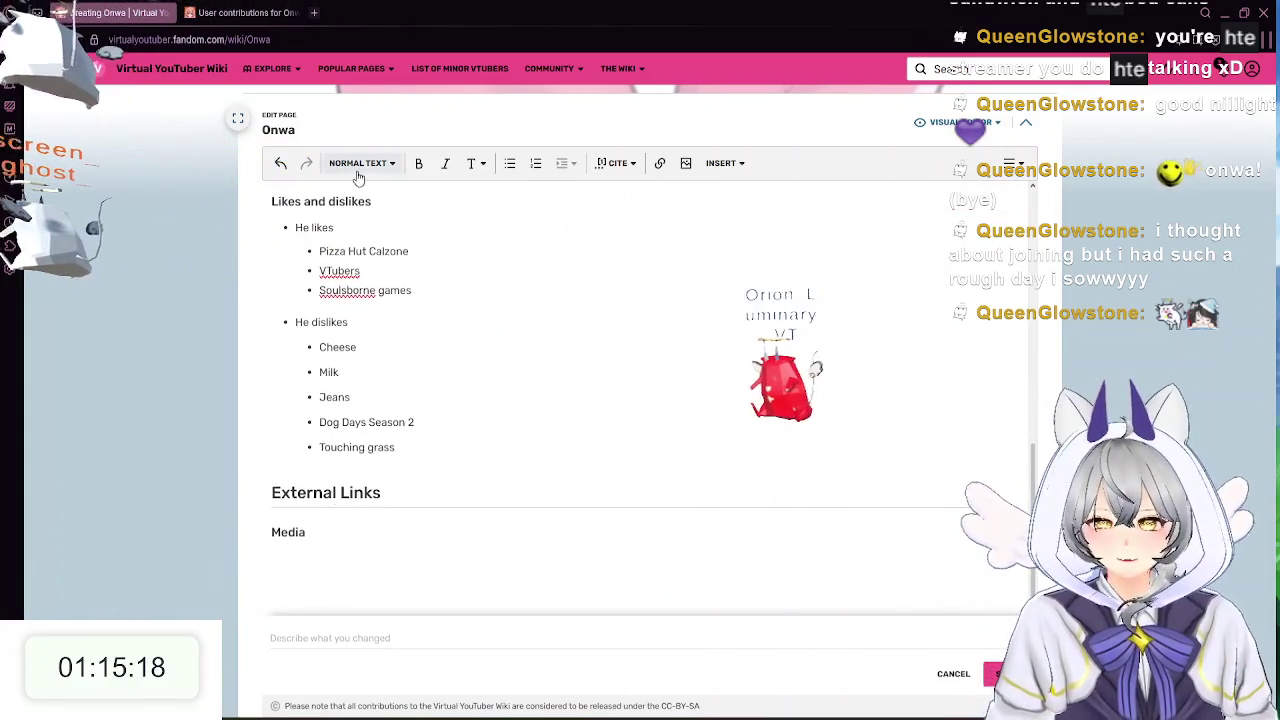
{"action": "left_click", "coordinate": [358, 170]}
{"action": "left_click", "coordinate": [377, 244]}
{"action": "type", "text": "htags"}
{"action": "key", "text": "Return"}
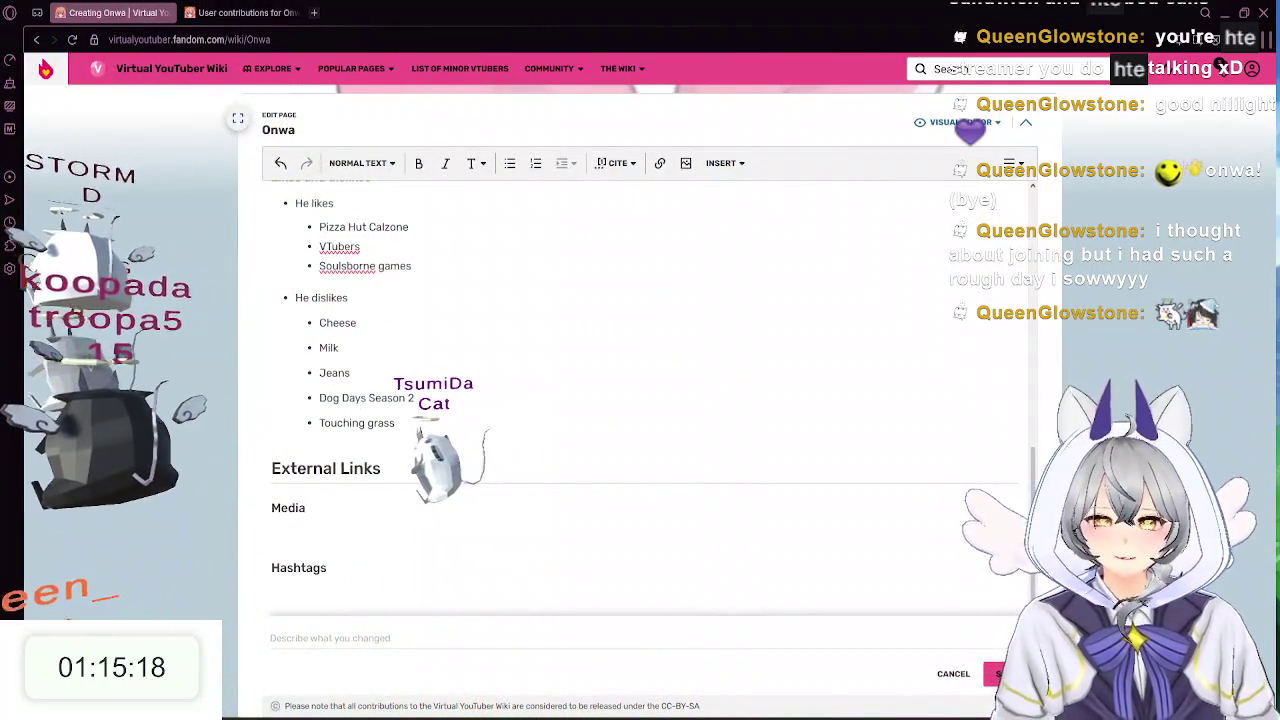
{"action": "left_click", "coordinate": [510, 164]}
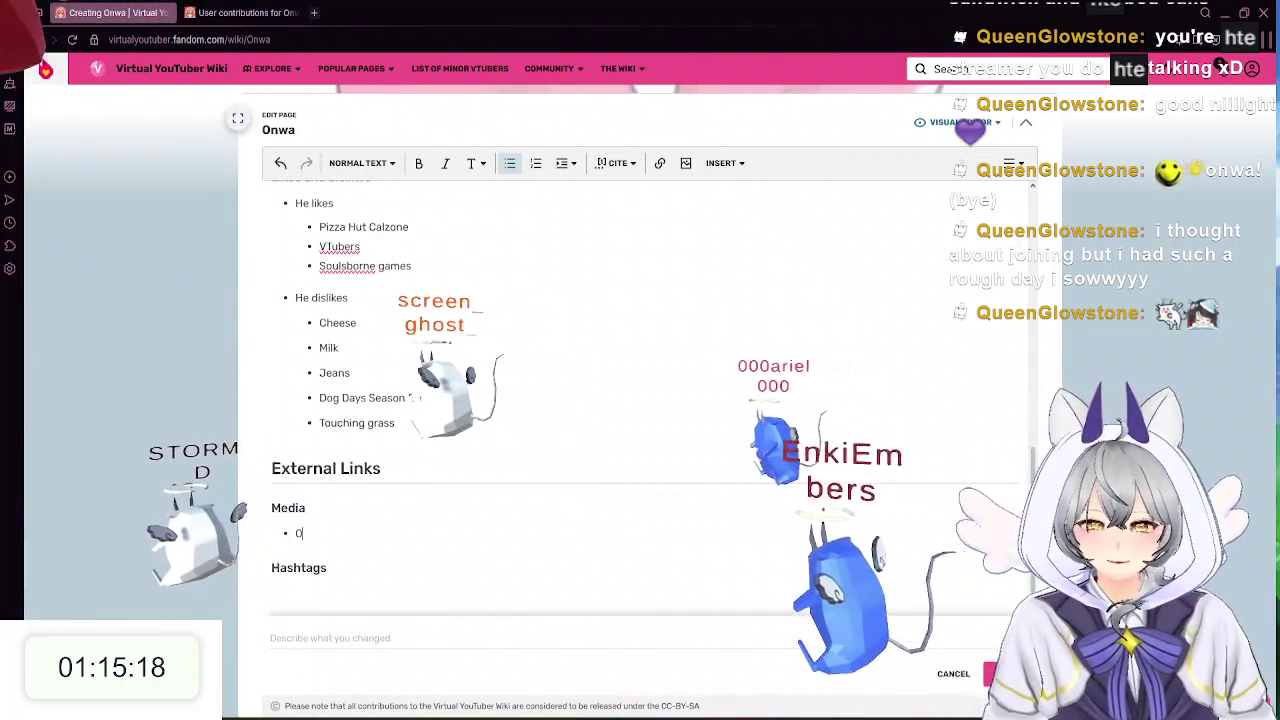
{"action": "type", "text": "itch"}
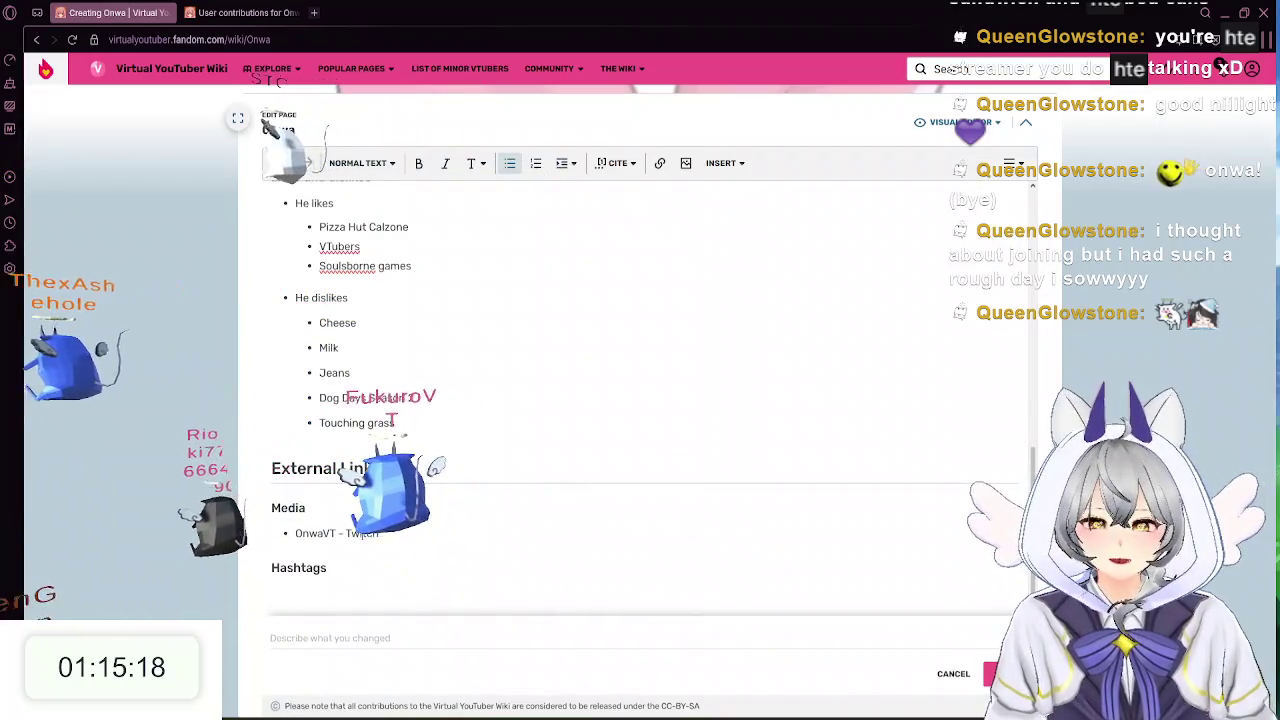
{"action": "type", "text": "Onwa"}
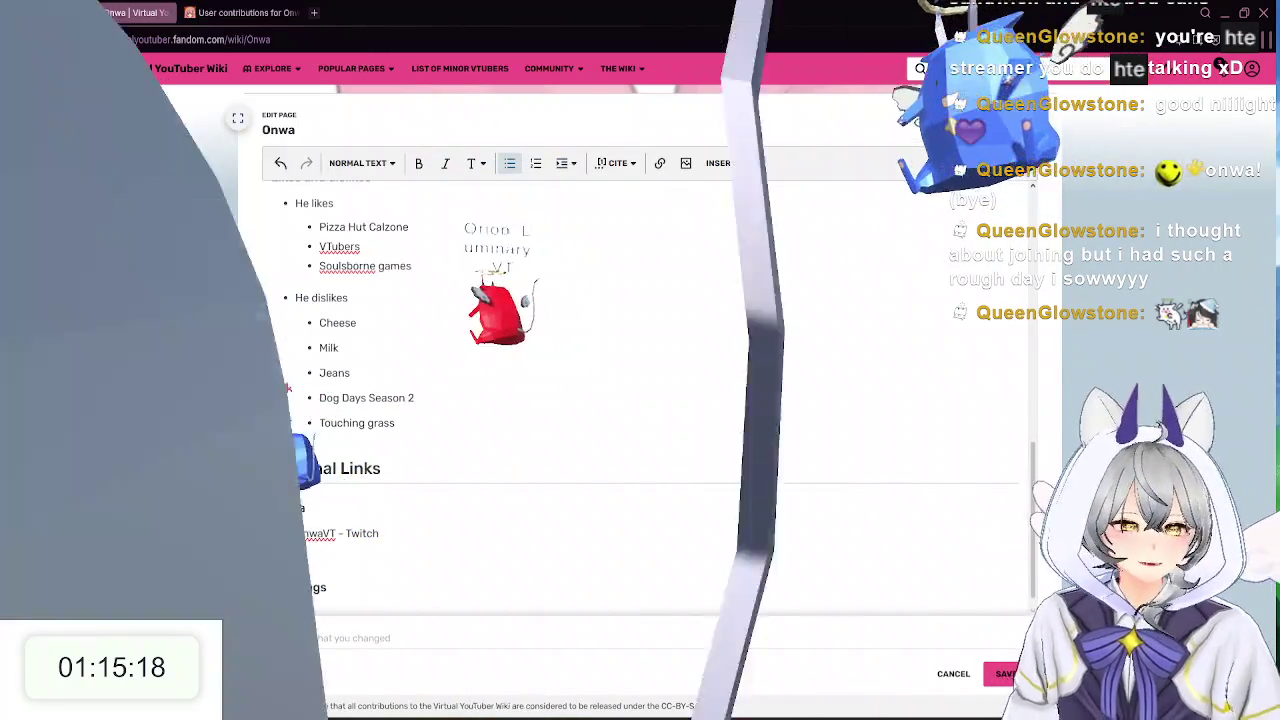
{"action": "type", "text": "VT - YouTube"}
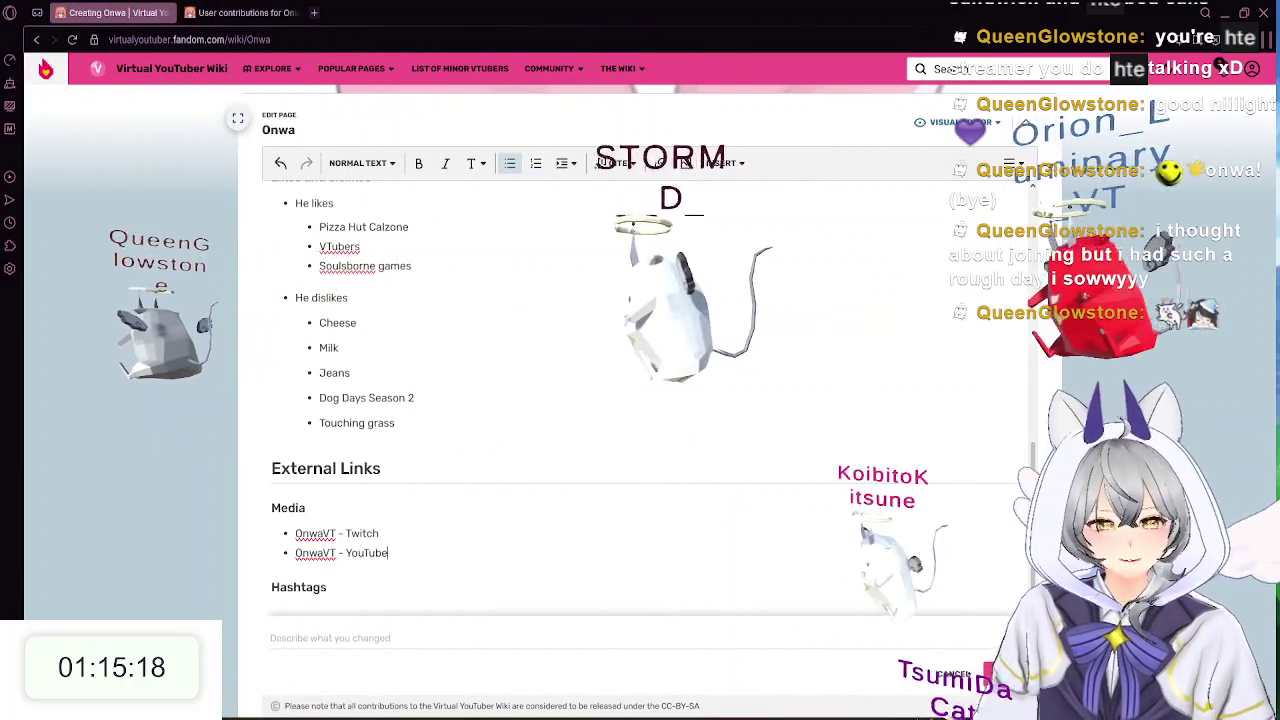
{"action": "key", "text": "Return"}
{"action": "type", "text": "@OnwaVT - Twitter"}
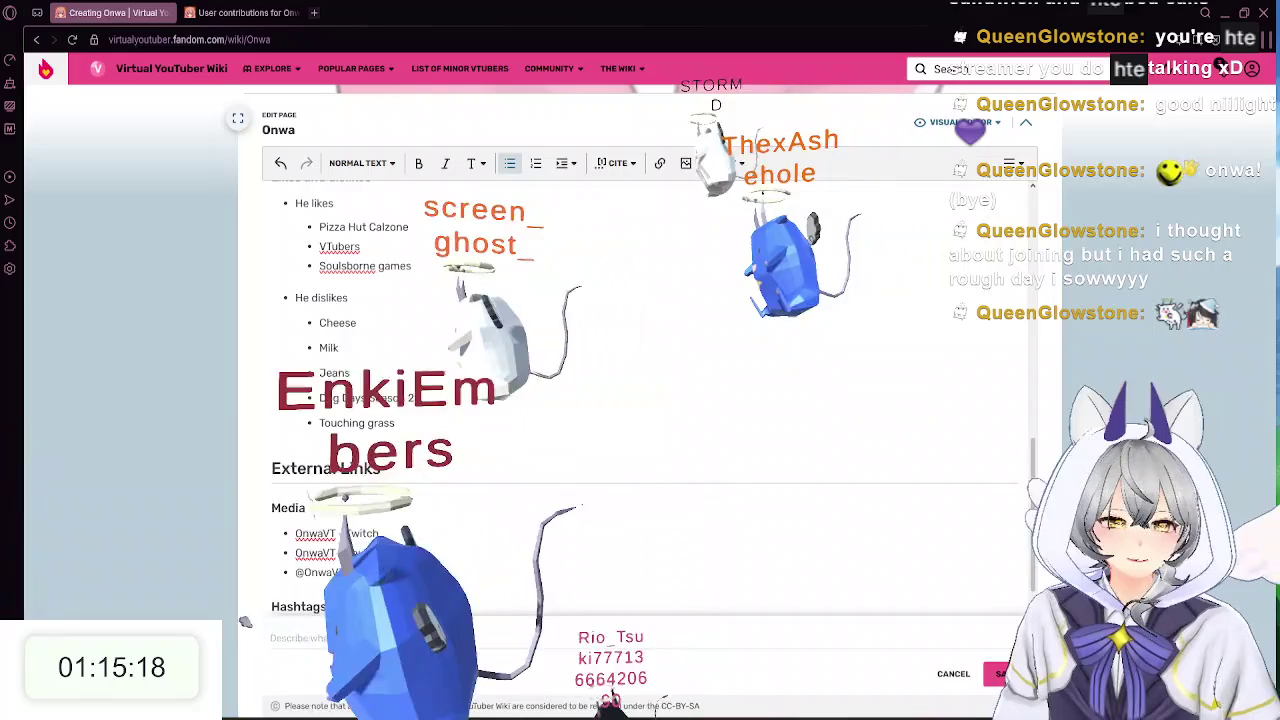
{"action": "key", "text": "Return"}
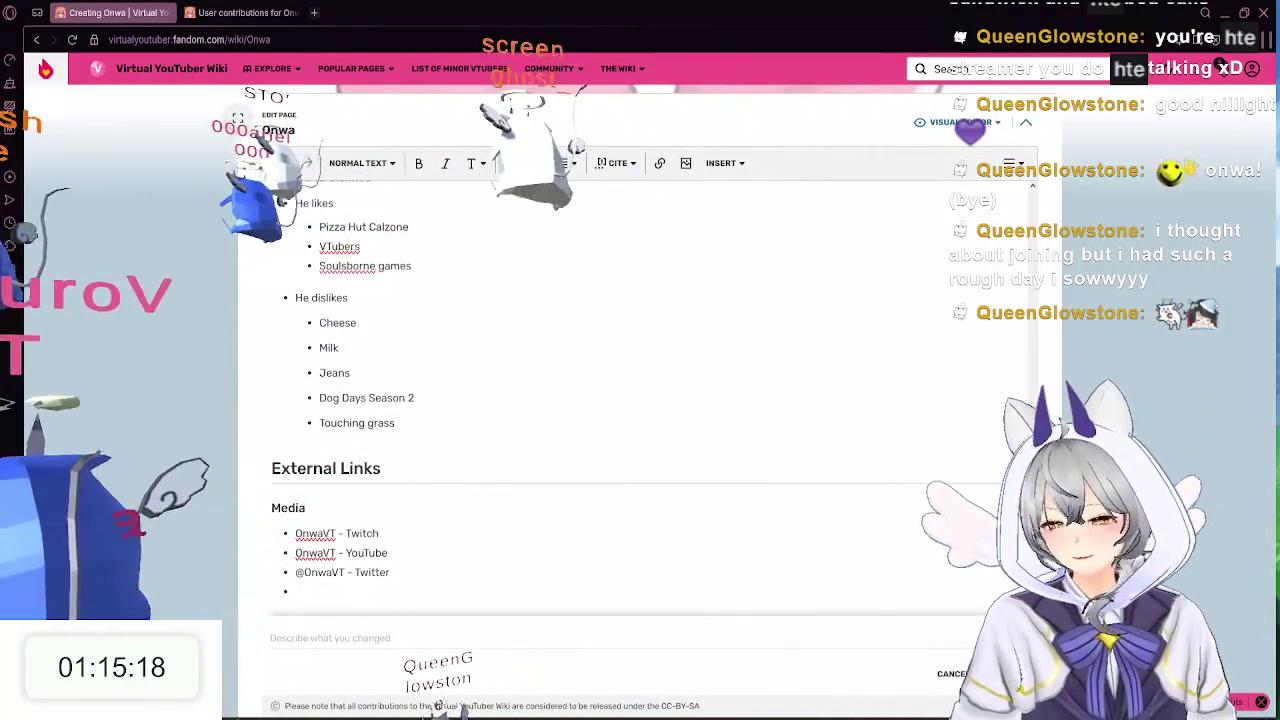
{"action": "type", "text": "T - Instagram"}
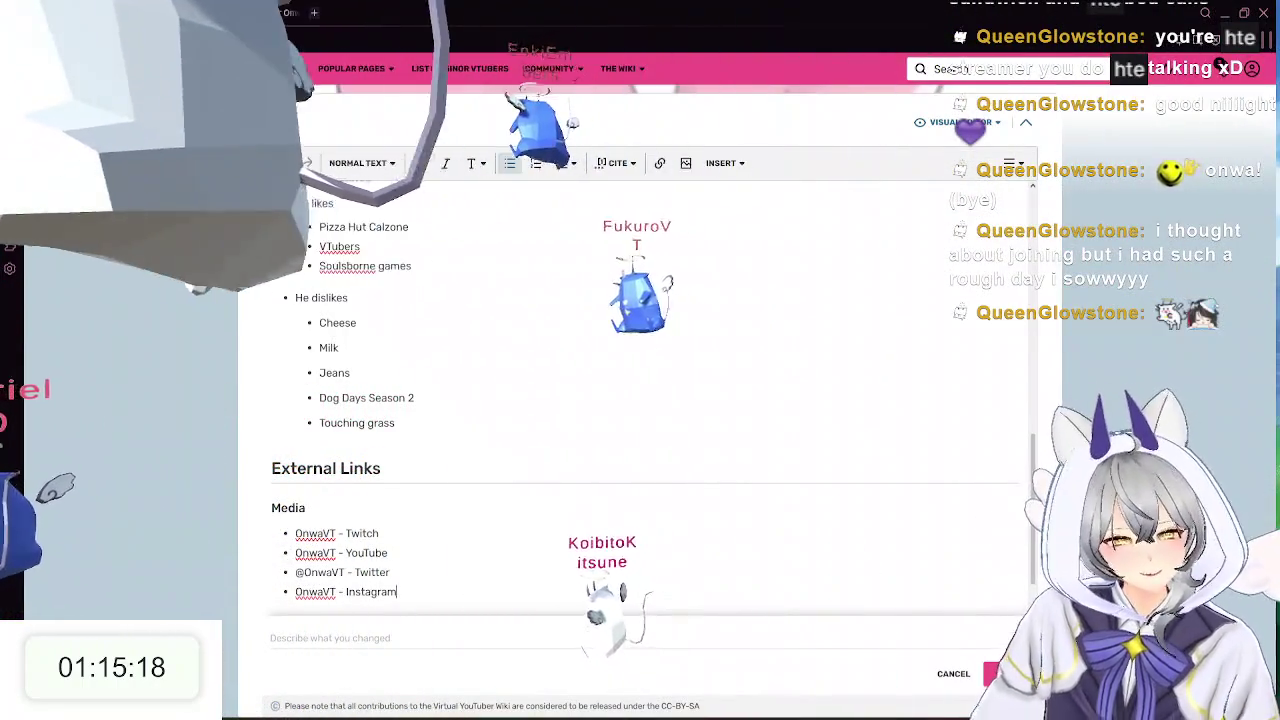
{"action": "key", "text": "Return"}
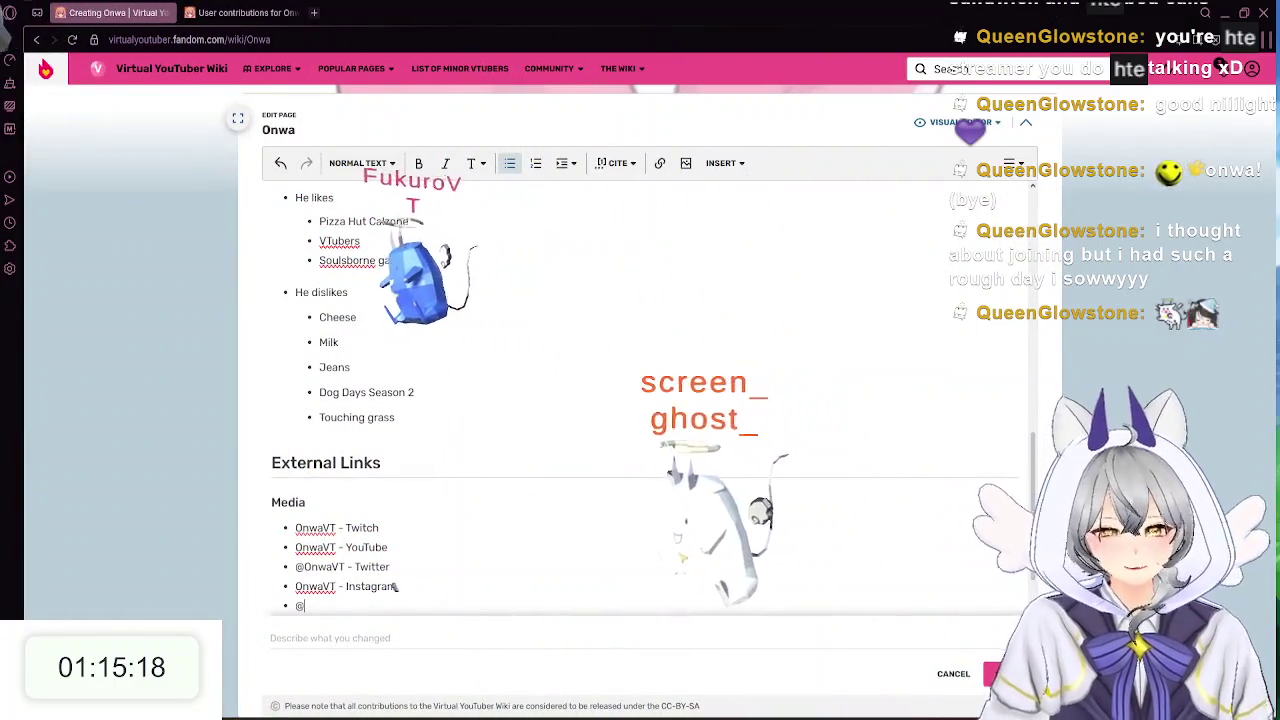
{"action": "type", "text": "nwaVT - TikTok"}
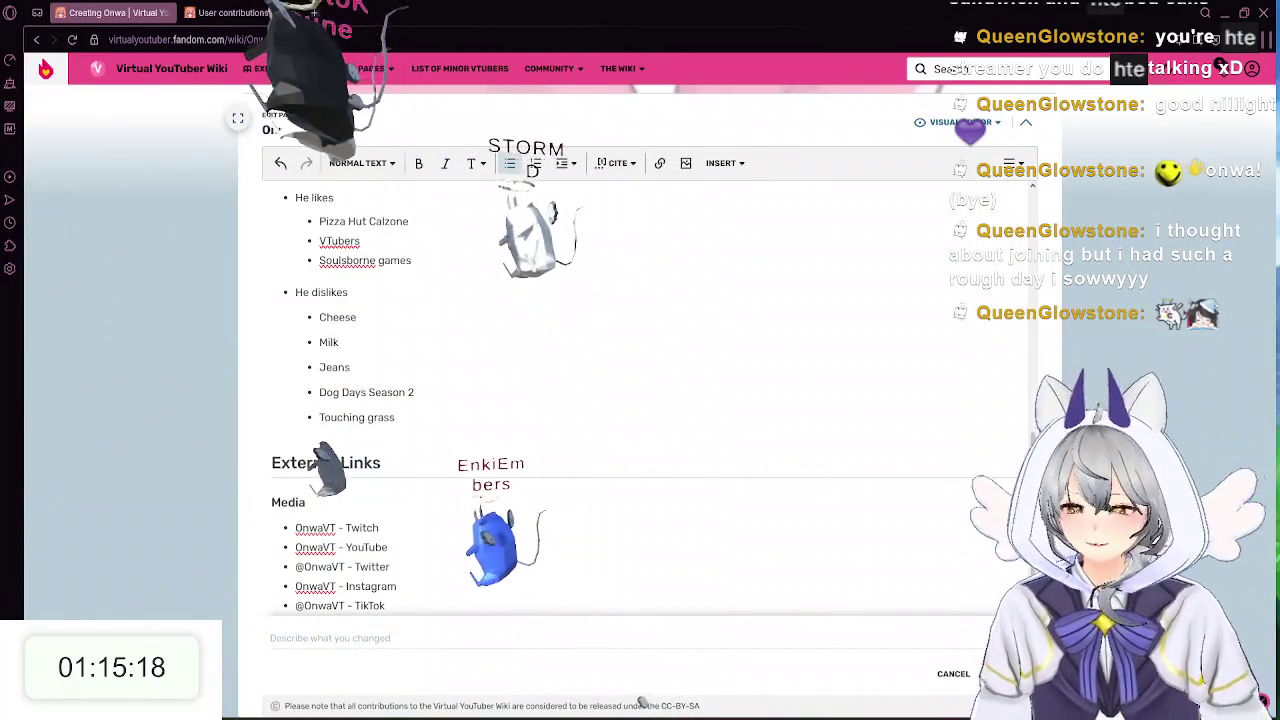
{"action": "scroll", "coordinate": [905, 303], "scroll_direction": "up", "scroll_amount": 15}
{"action": "scroll", "coordinate": [905, 303], "scroll_direction": "down", "scroll_amount": 5}
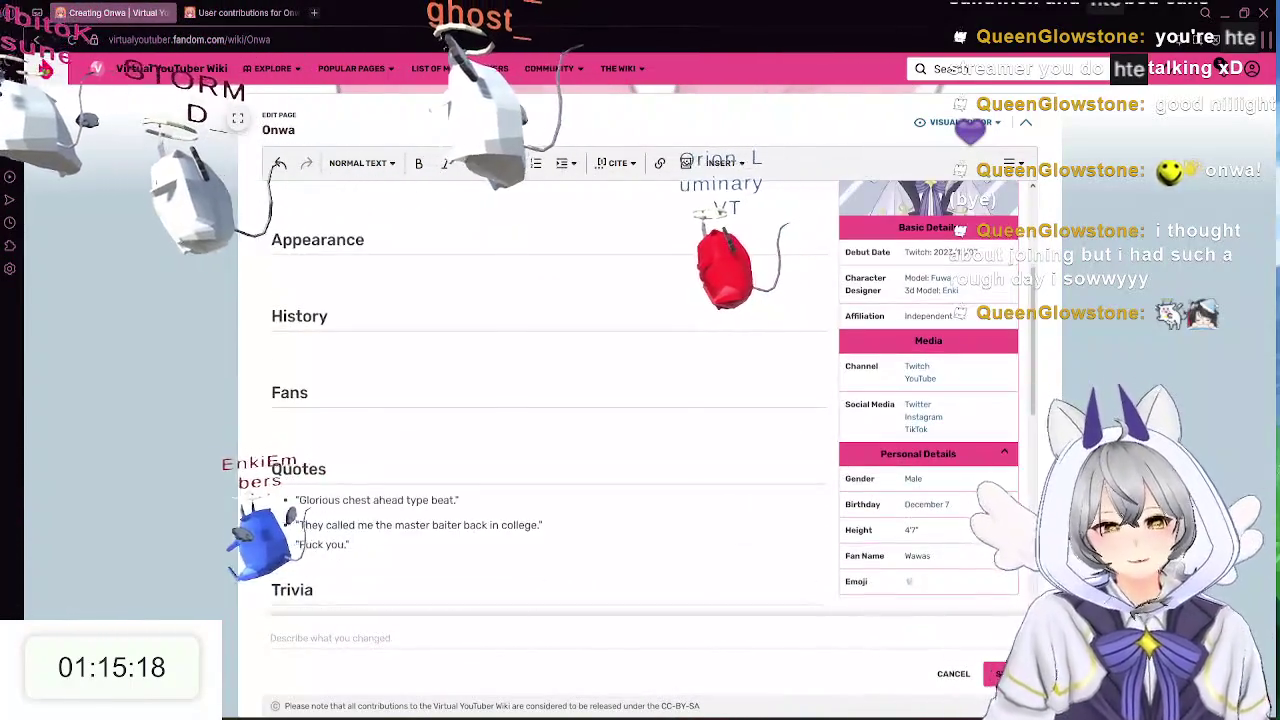
Step: Link OnwaVT on the Twitch line to the channel URL taken from the infobox
{"action": "scroll", "coordinate": [905, 303], "scroll_direction": "up", "scroll_amount": 5}
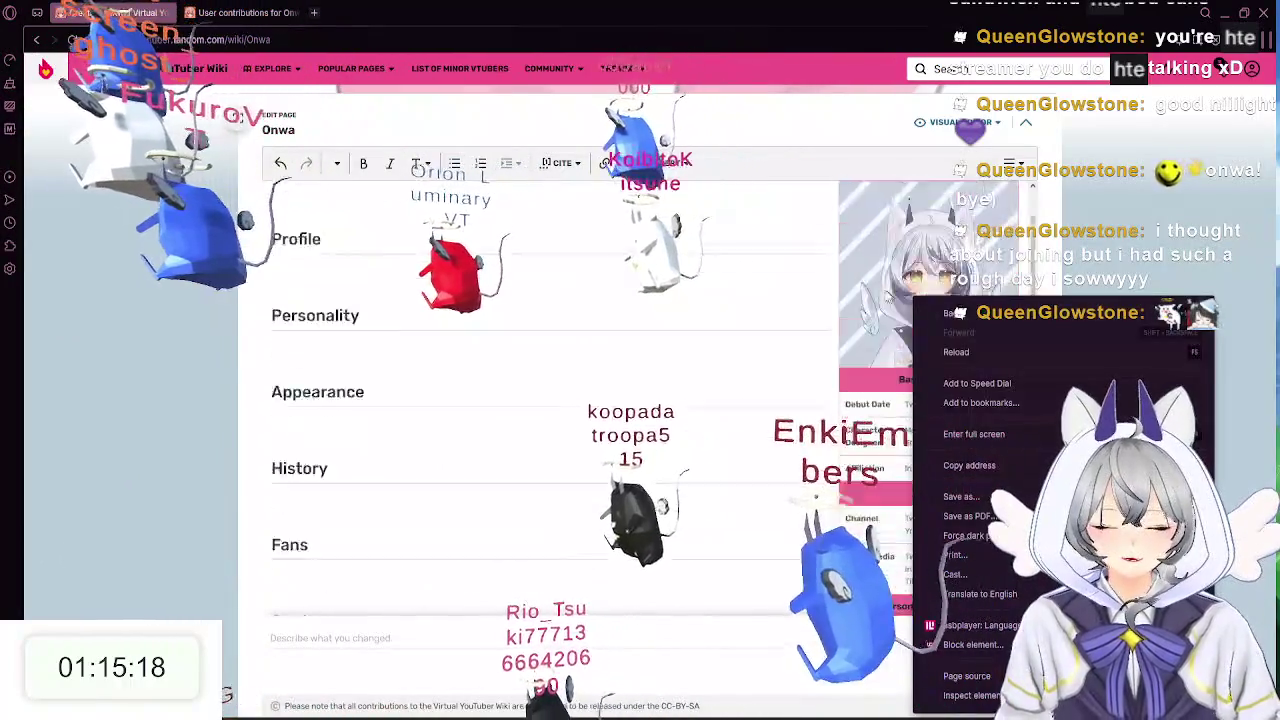
{"action": "mouse_move", "coordinate": [937, 503]}
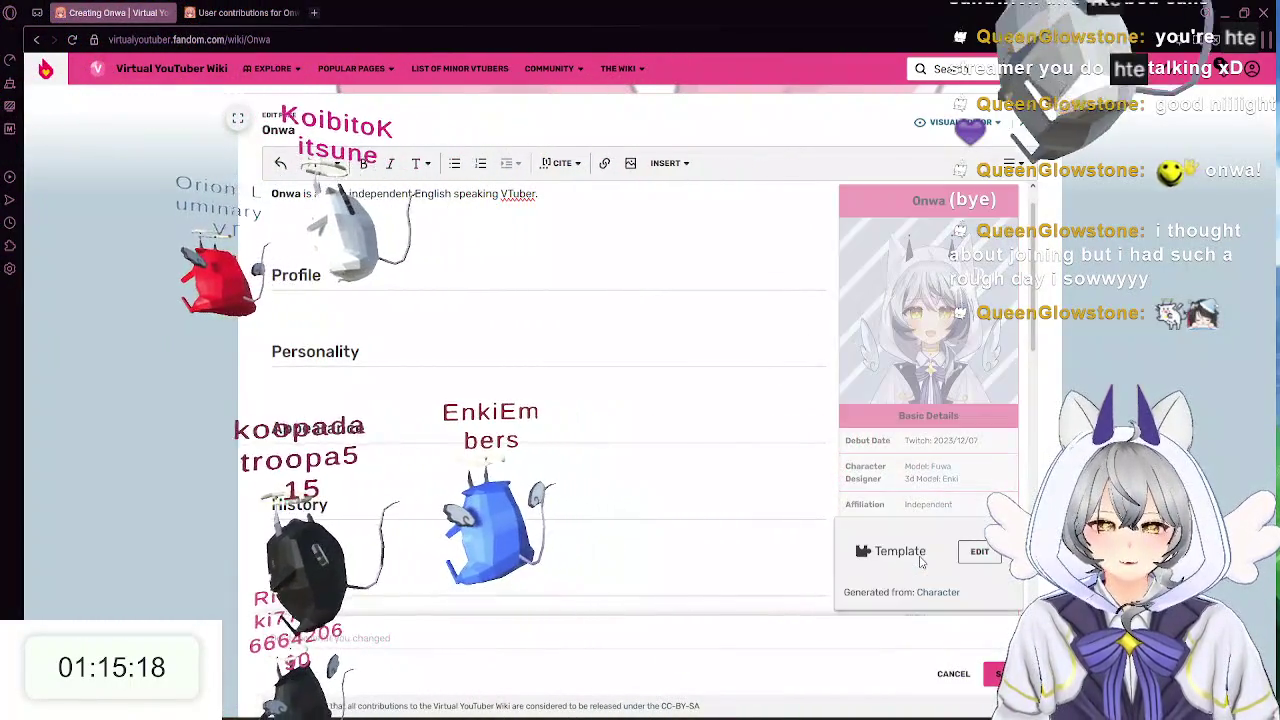
{"action": "left_click", "coordinate": [978, 551]}
{"action": "left_click", "coordinate": [423, 461]}
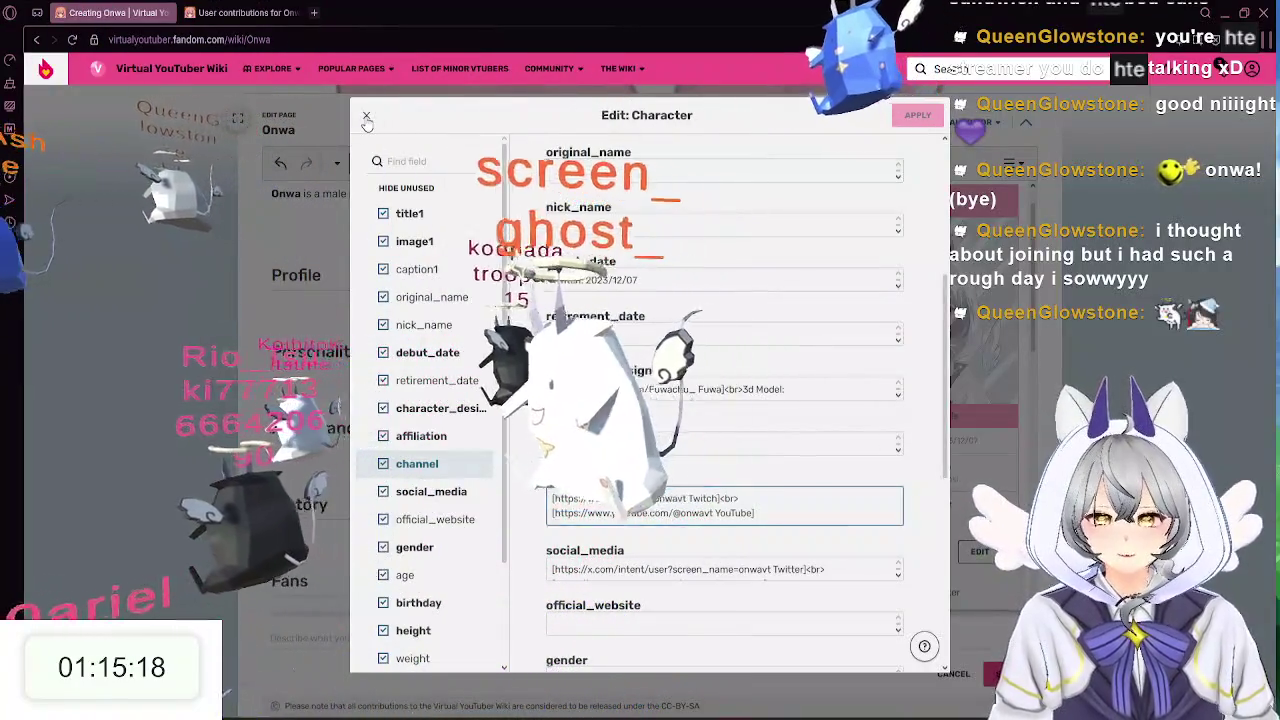
{"action": "key", "text": "Escape"}
{"action": "scroll", "coordinate": [640, 400], "scroll_direction": "down", "scroll_amount": 10}
{"action": "left_click", "coordinate": [336, 455]}
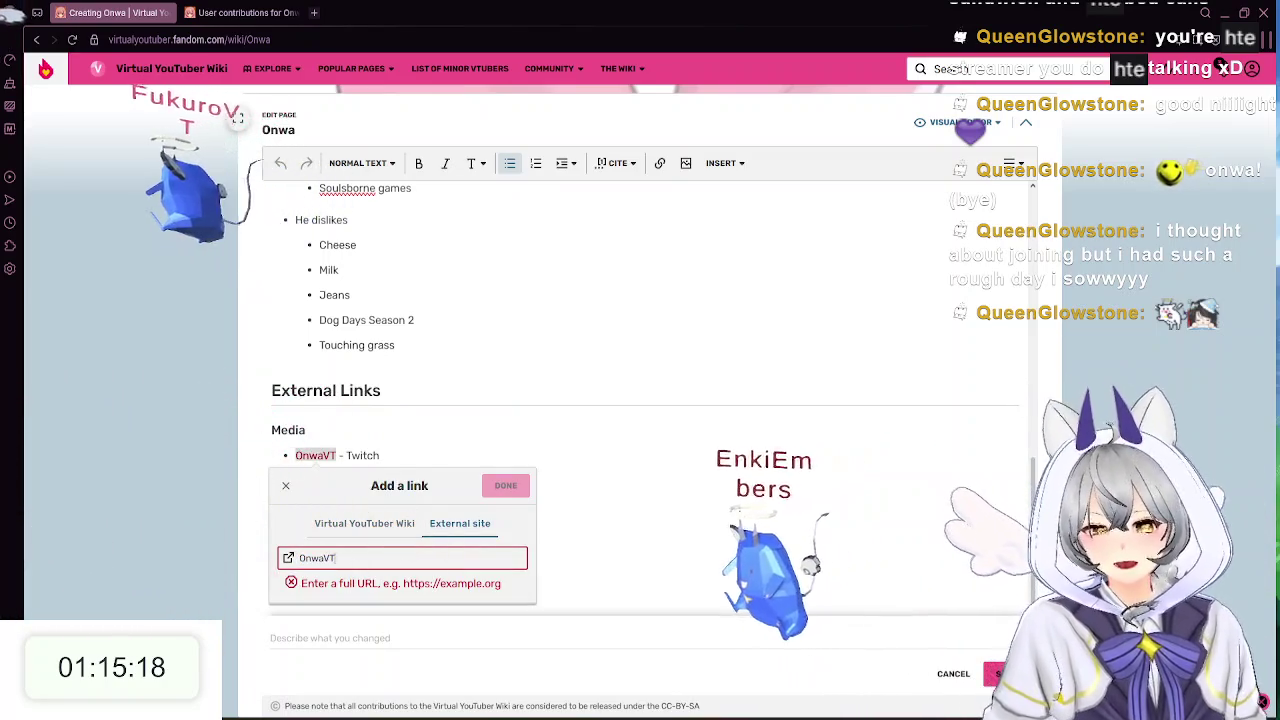
{"action": "type", "text": "https://www.twitch.tv/onwavt"}
{"action": "key", "text": "Return"}
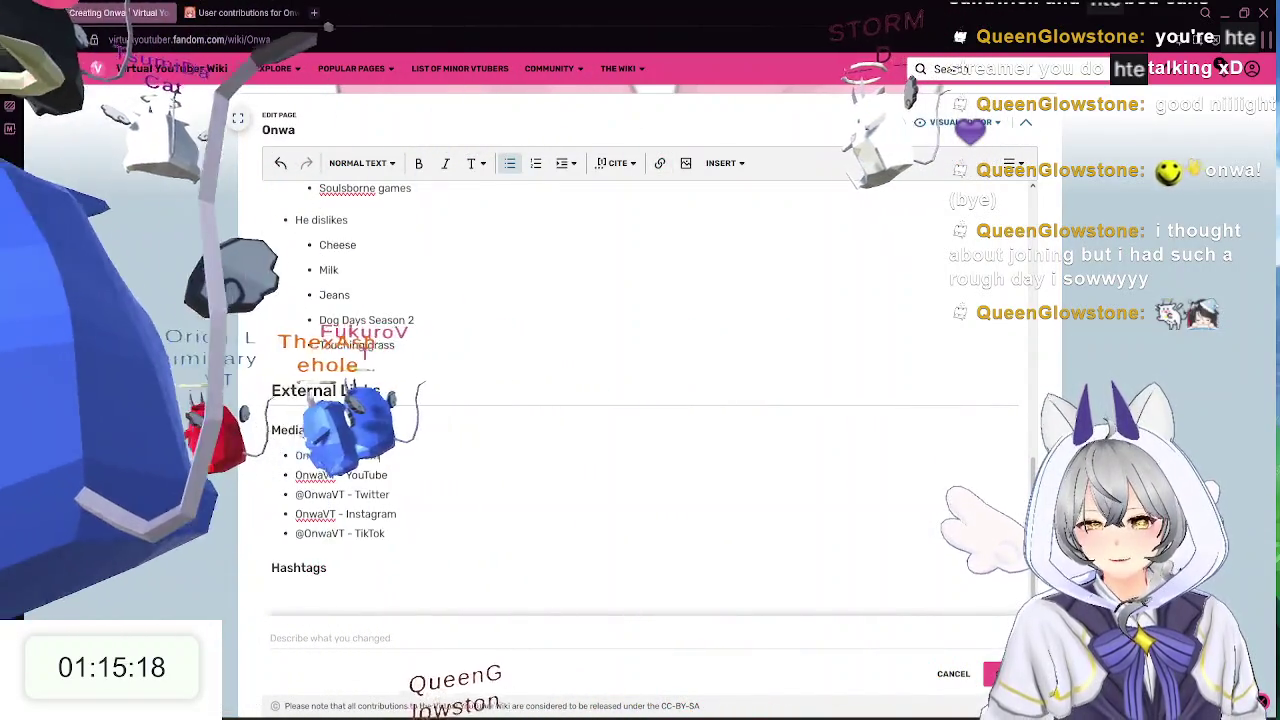
Step: Link OnwaVT on the YouTube line to Onwa's YouTube channel
{"action": "scroll", "coordinate": [640, 400], "scroll_direction": "up", "scroll_amount": 15}
{"action": "scroll", "coordinate": [640, 400], "scroll_direction": "down", "scroll_amount": 1}
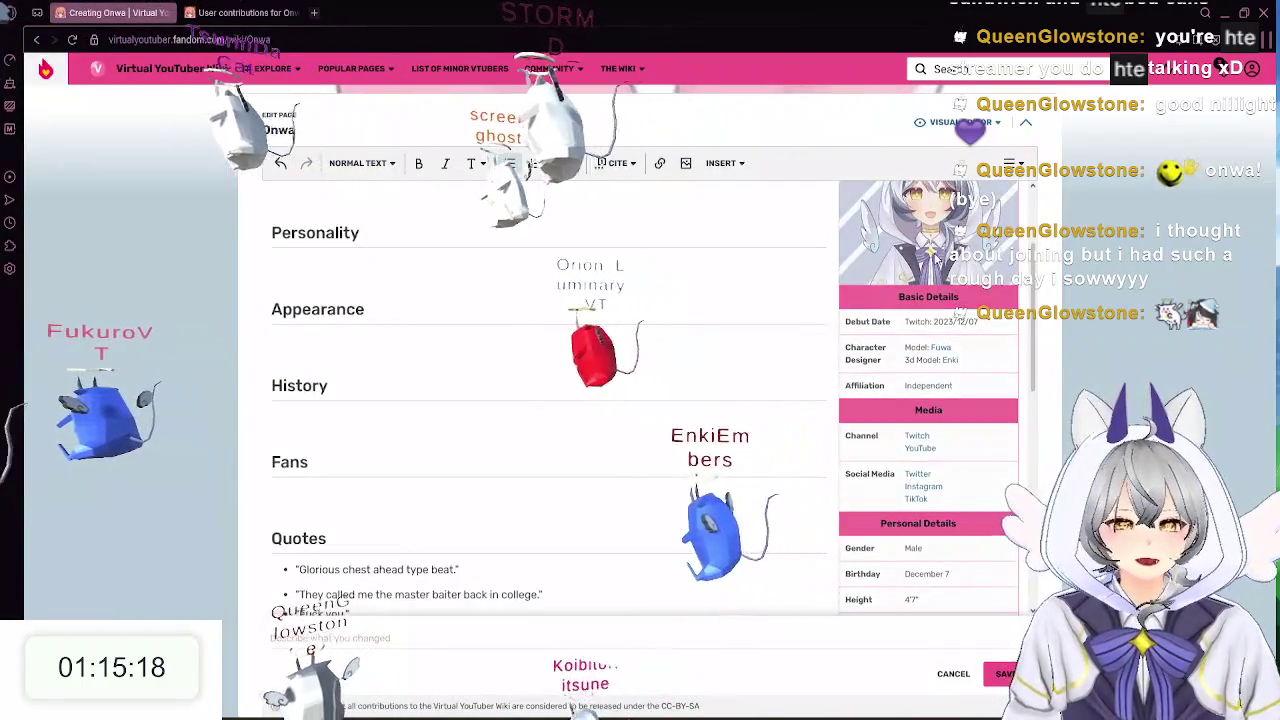
{"action": "scroll", "coordinate": [925, 388], "scroll_direction": "up", "scroll_amount": 2}
{"action": "left_click", "coordinate": [925, 388]}
{"action": "left_click", "coordinate": [989, 549]}
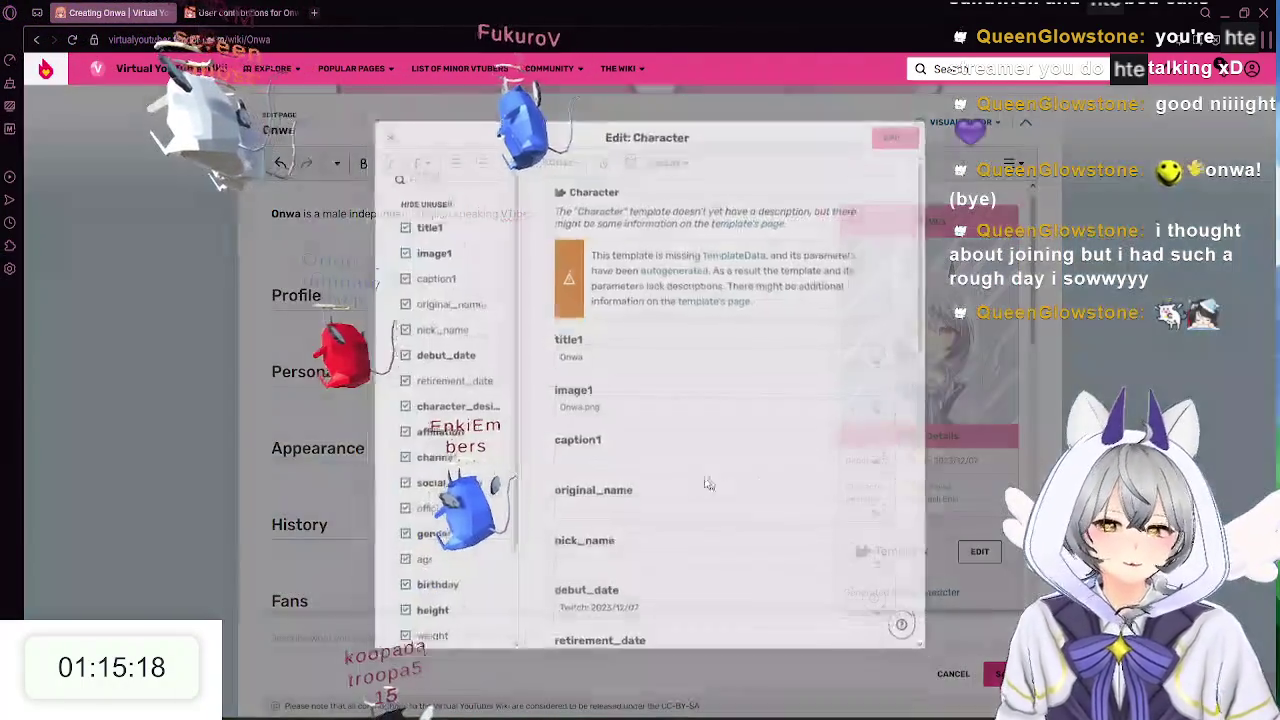
{"action": "scroll", "coordinate": [725, 450], "scroll_direction": "down", "scroll_amount": 3}
{"action": "scroll", "coordinate": [601, 492], "scroll_direction": "down", "scroll_amount": 1}
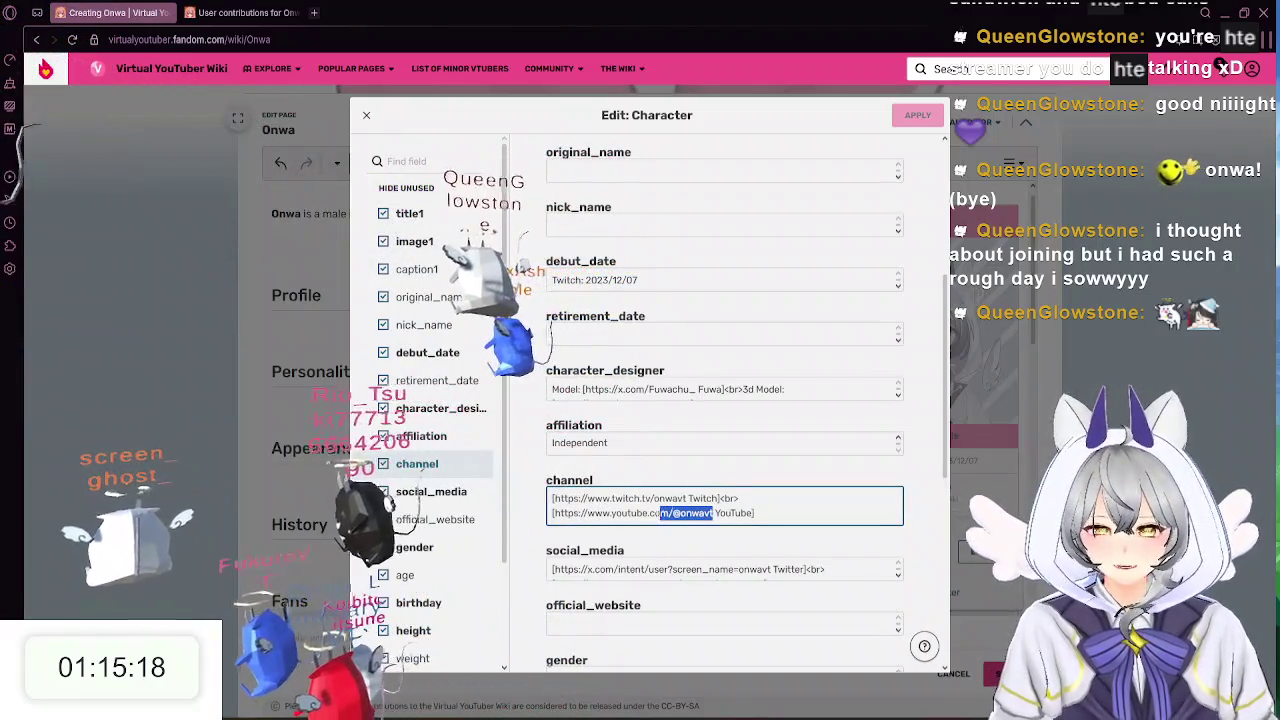
{"action": "left_click", "coordinate": [365, 116]}
{"action": "scroll", "coordinate": [800, 455], "scroll_direction": "down", "scroll_amount": 10}
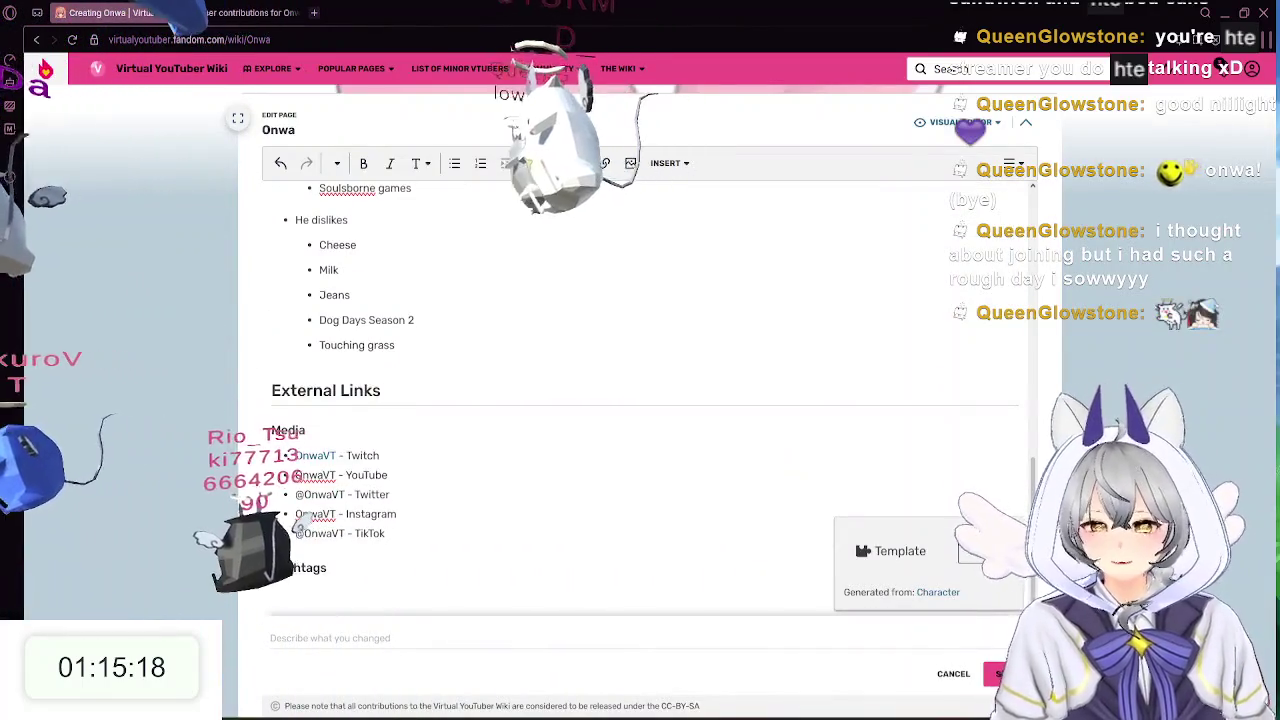
{"action": "double_click", "coordinate": [315, 475]}
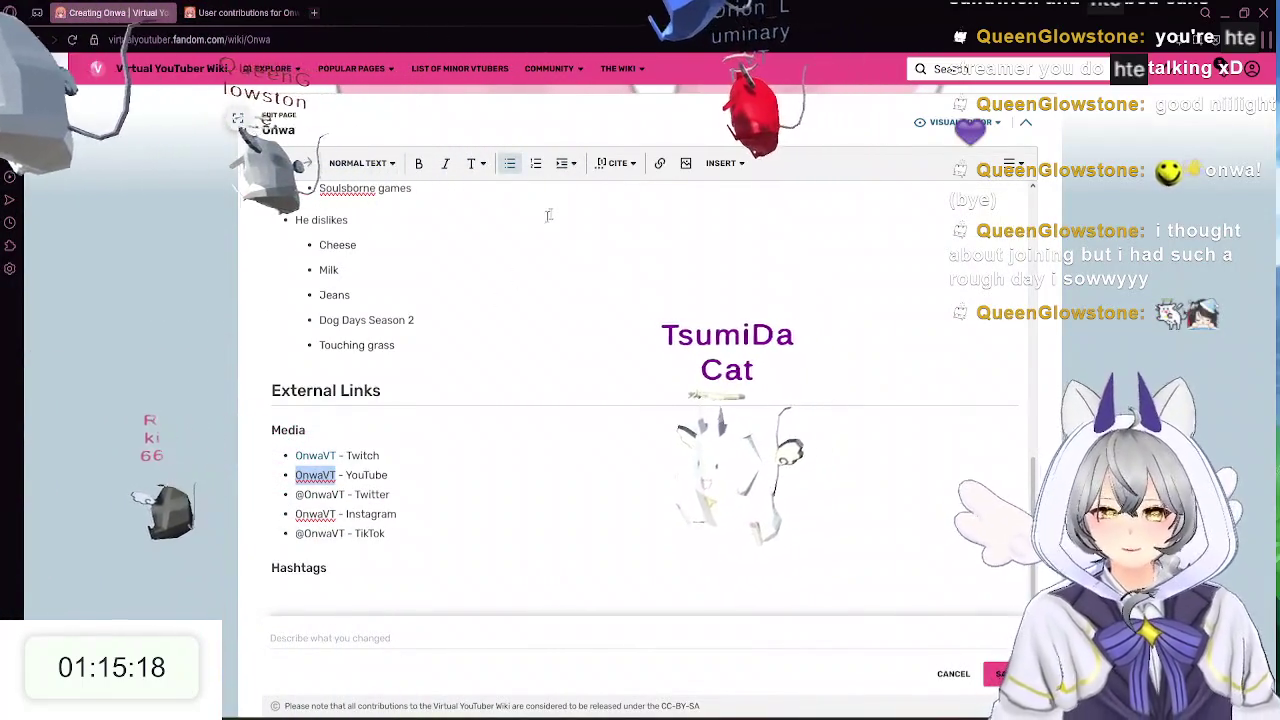
{"action": "left_click", "coordinate": [659, 164]}
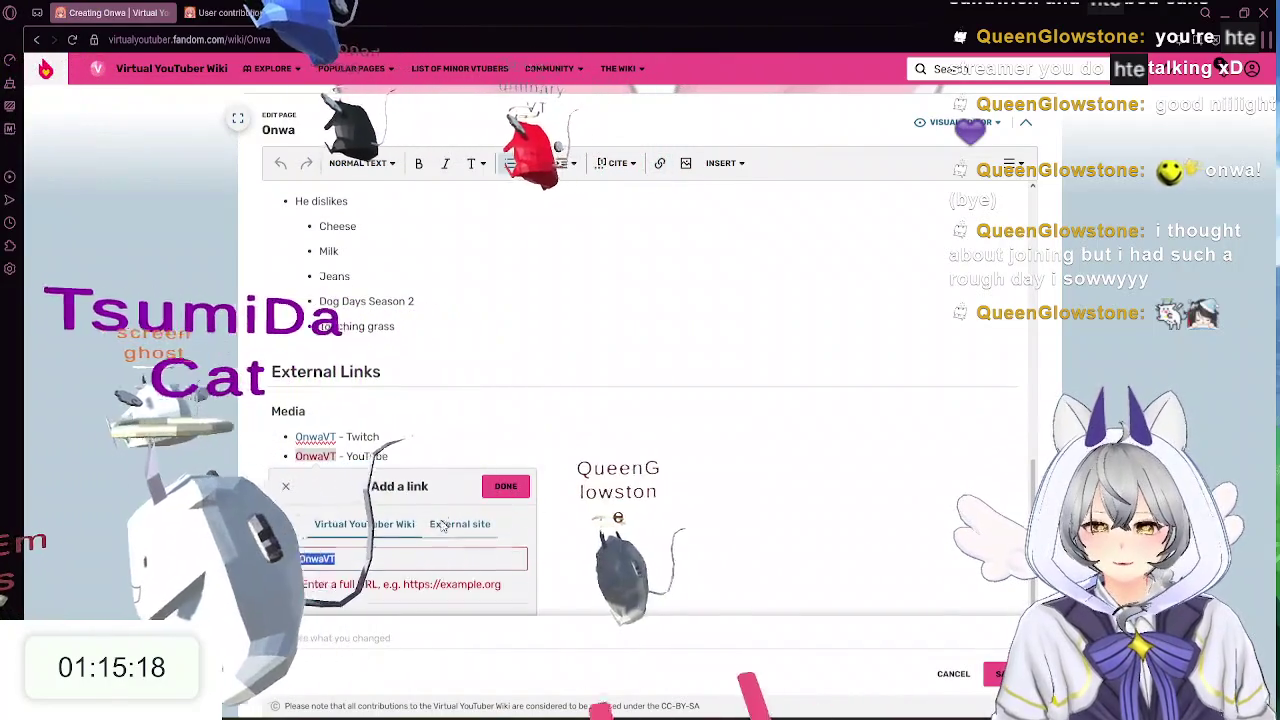
{"action": "left_click", "coordinate": [490, 503]}
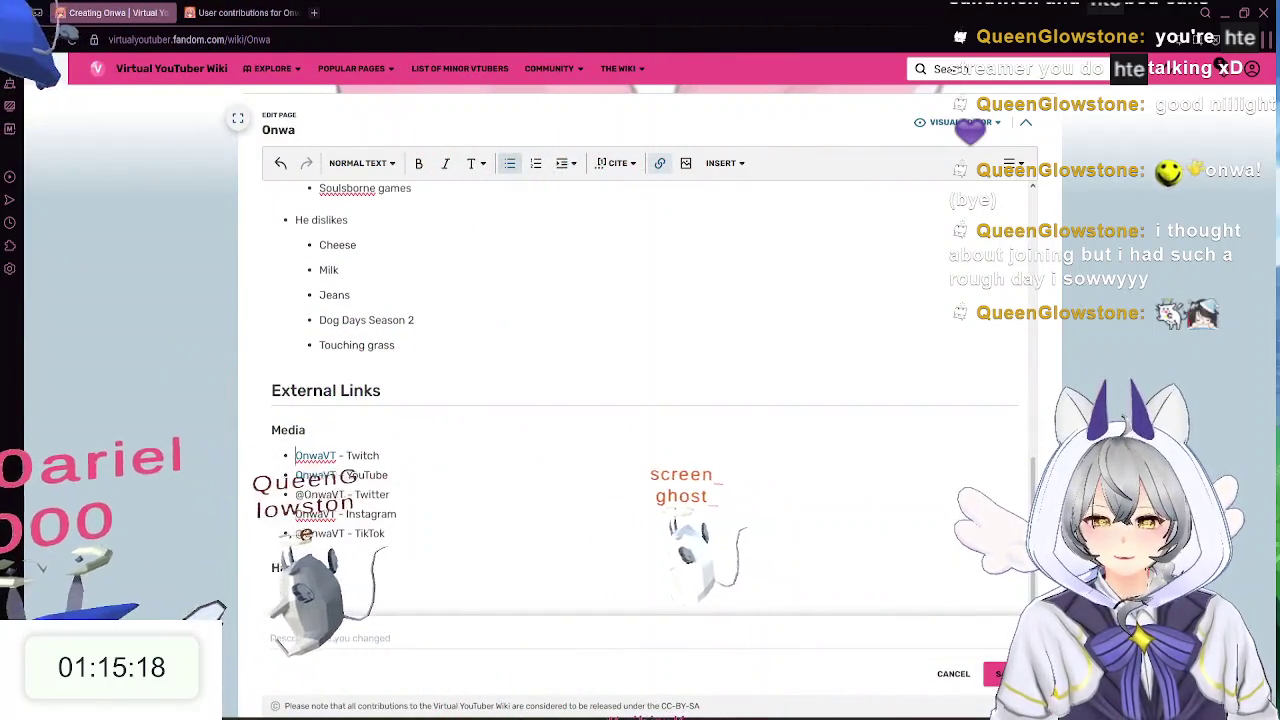
Step: Copy the Twitter profile URL from the infobox's social_media field
{"action": "scroll", "coordinate": [960, 500], "scroll_direction": "up", "scroll_amount": 15}
{"action": "left_click", "coordinate": [989, 566]}
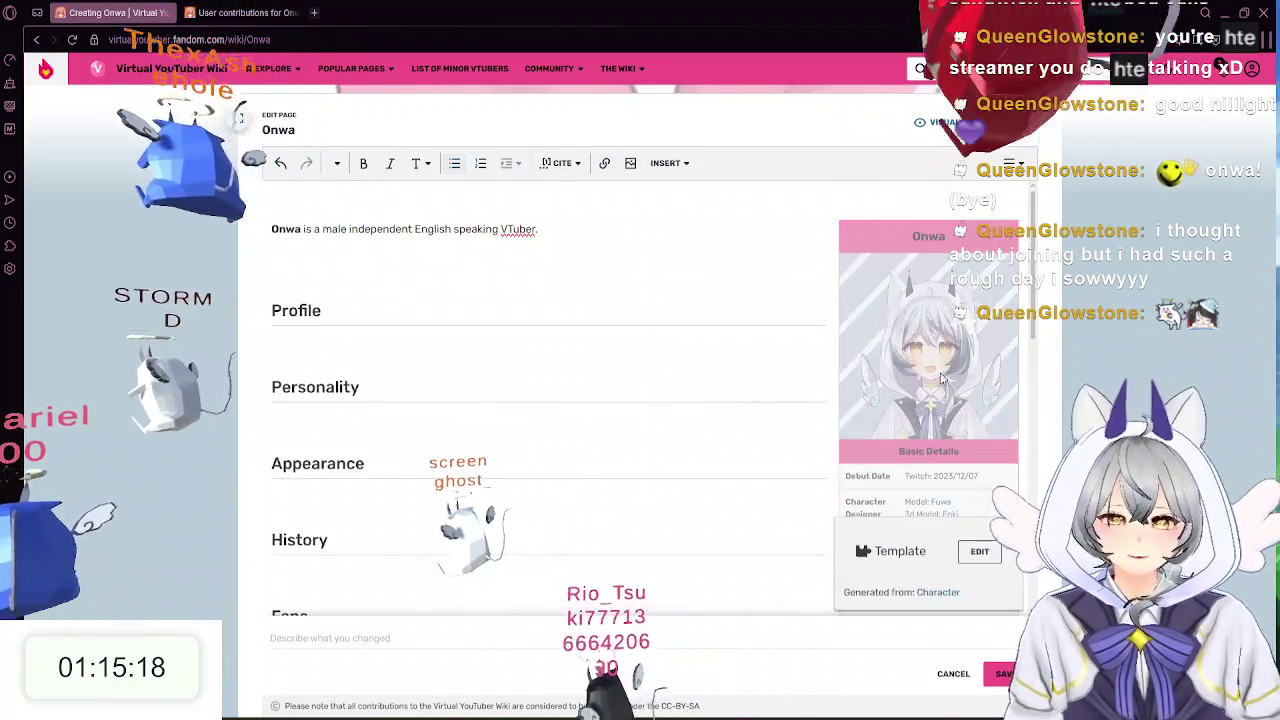
{"action": "left_click", "coordinate": [980, 553]}
{"action": "scroll", "coordinate": [543, 422], "scroll_direction": "down", "scroll_amount": 5}
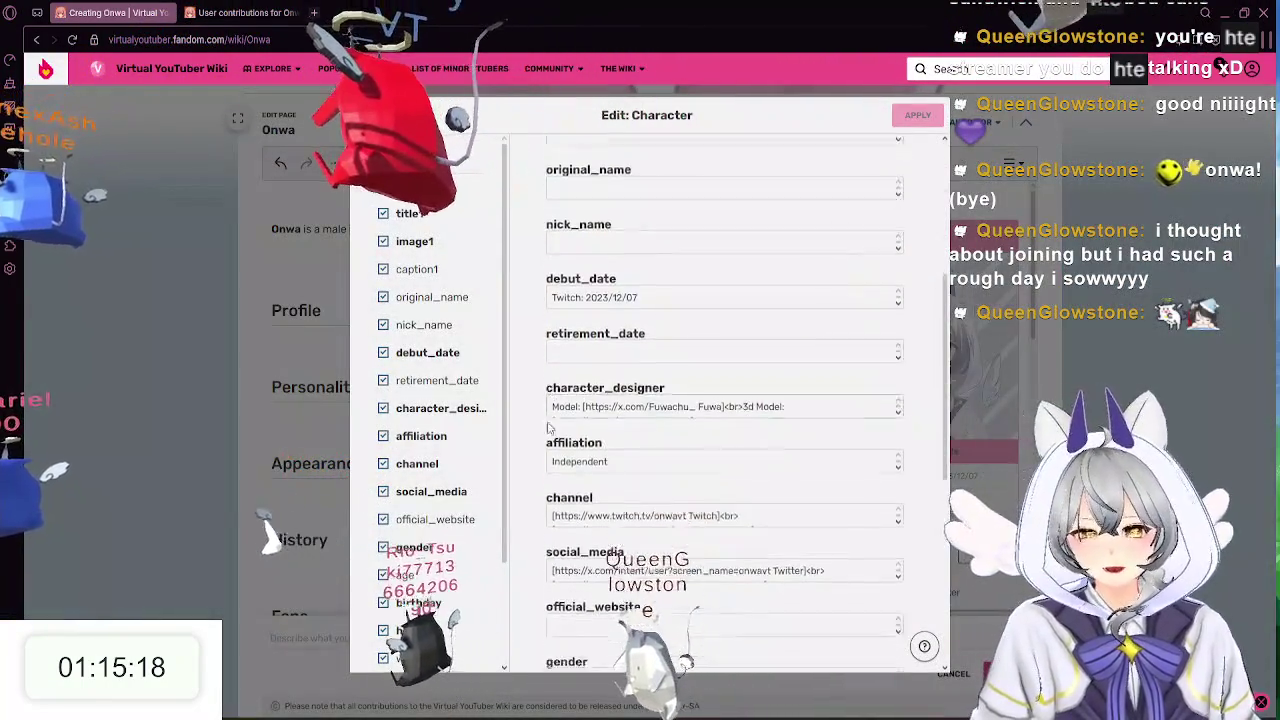
{"action": "left_click", "coordinate": [562, 414]}
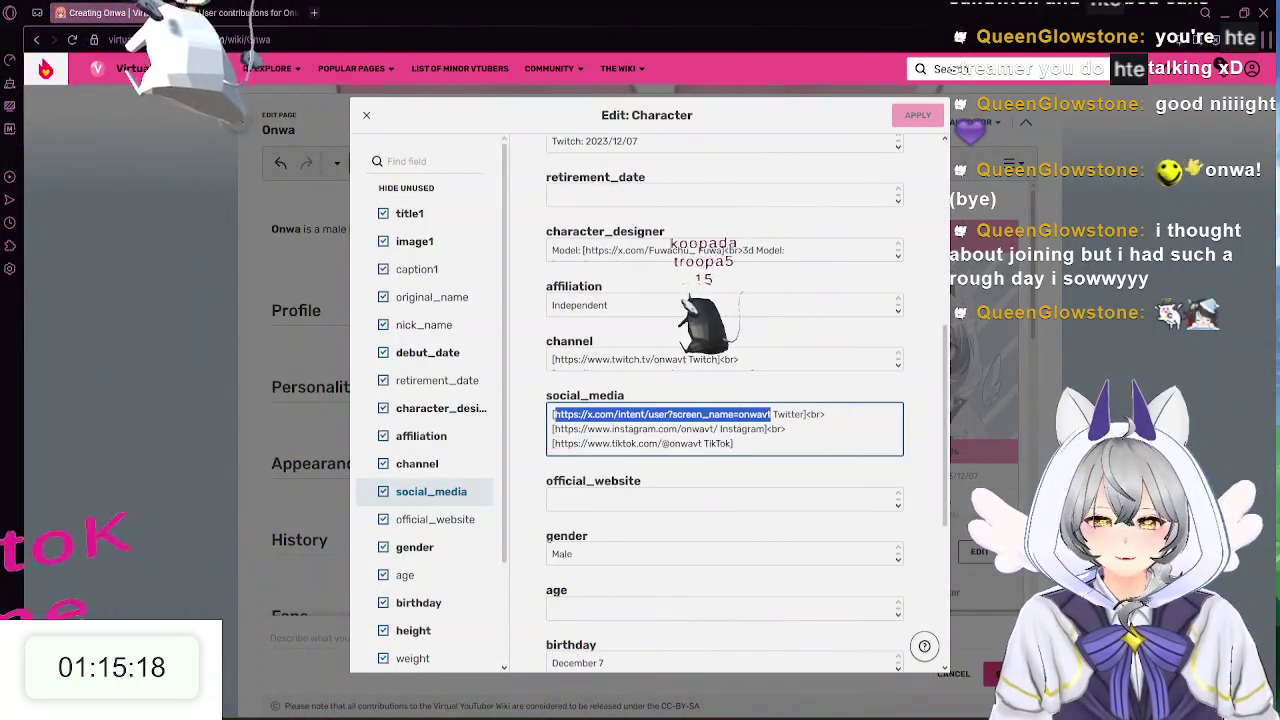
{"action": "left_click", "coordinate": [366, 117]}
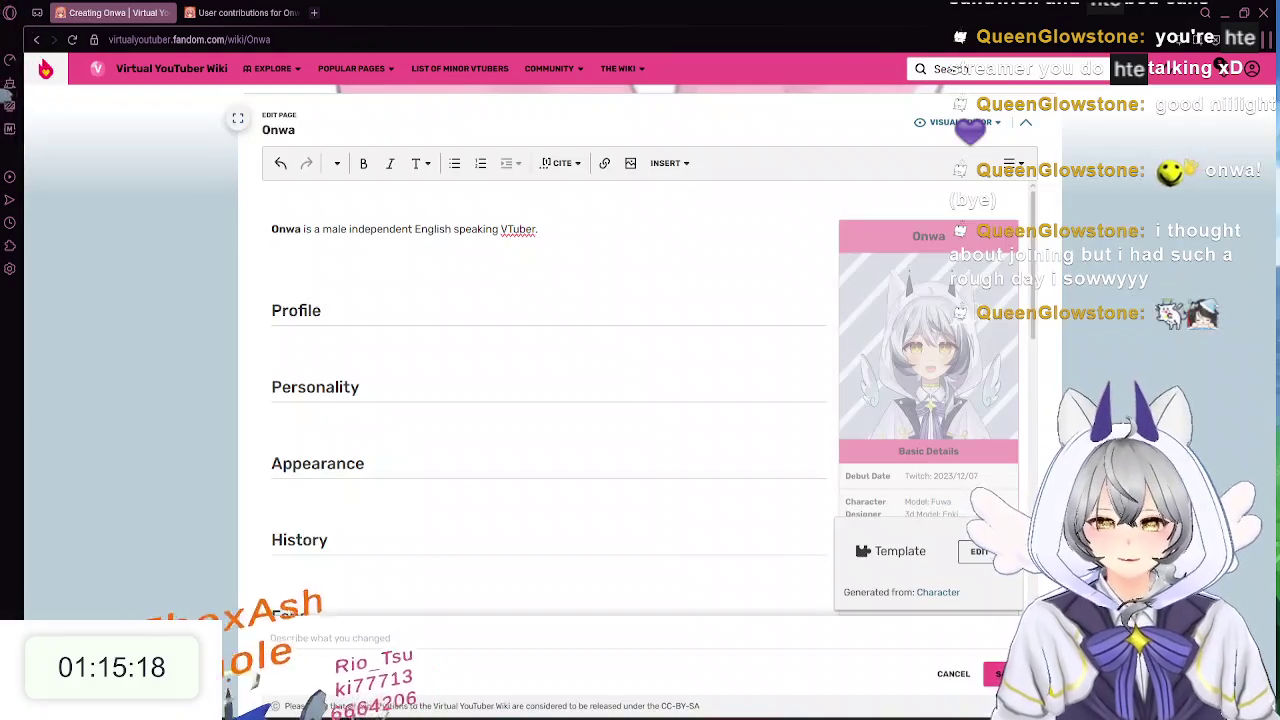
{"action": "scroll", "coordinate": [434, 390], "scroll_direction": "down", "scroll_amount": 15}
{"action": "key", "text": "ctrl+shift+Left"}
{"action": "key", "text": "ctrl+k"}
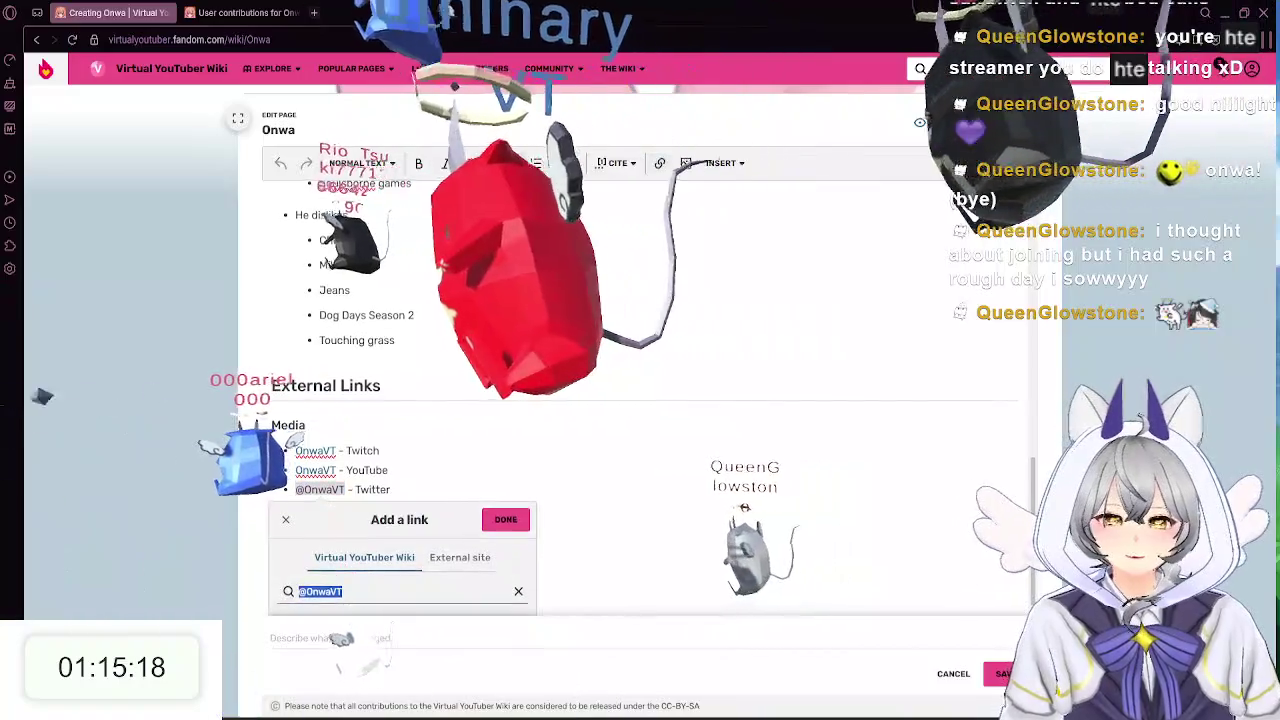
{"action": "left_click", "coordinate": [460, 535]}
{"action": "type", "text": "https://x.com/intent/user?screen_name=onwavt"}
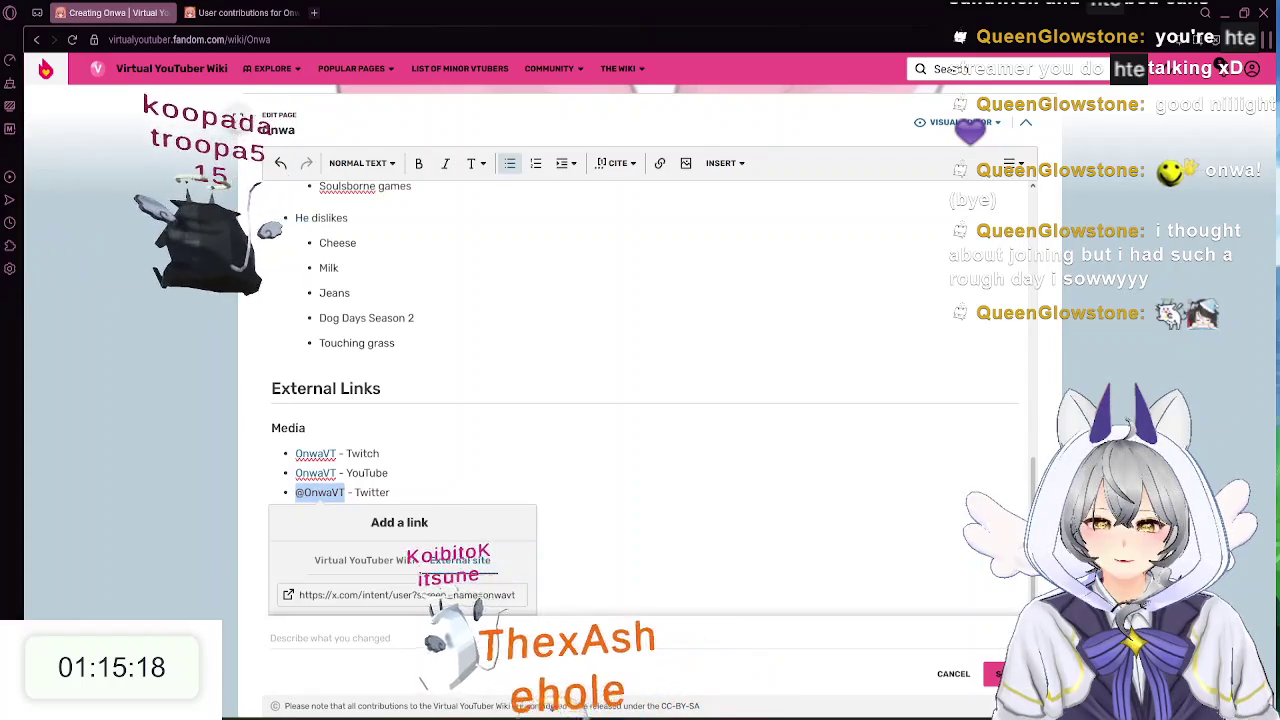
{"action": "key", "text": "Return"}
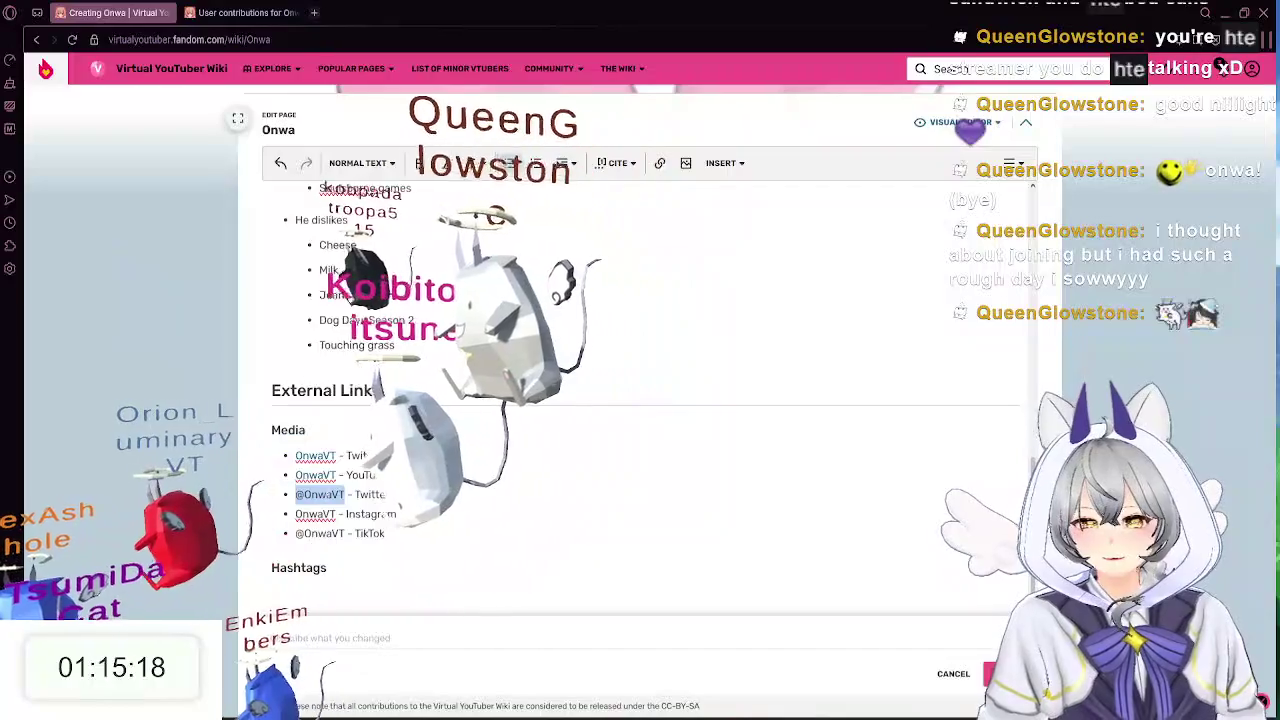
{"action": "key", "text": "ctrl+k"}
{"action": "key", "text": "ctrl+v"}
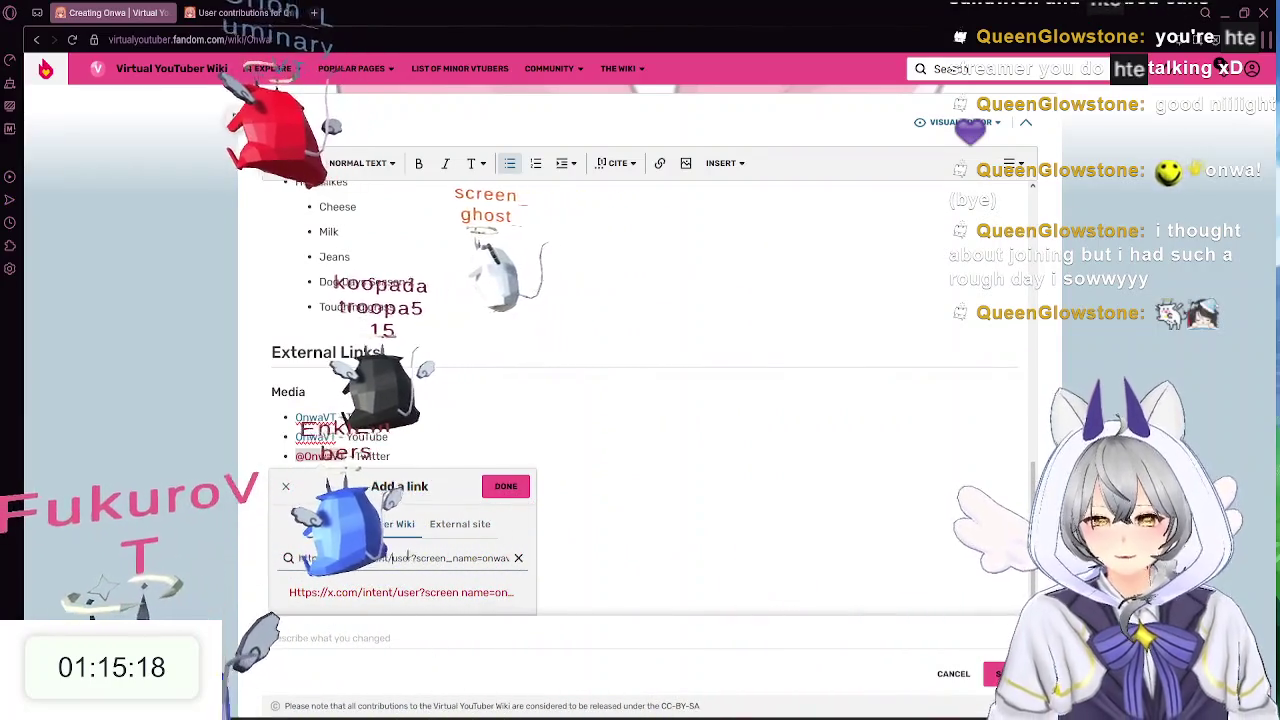
{"action": "left_click_drag", "start_coordinate": [362, 558], "coordinate": [481, 558]}
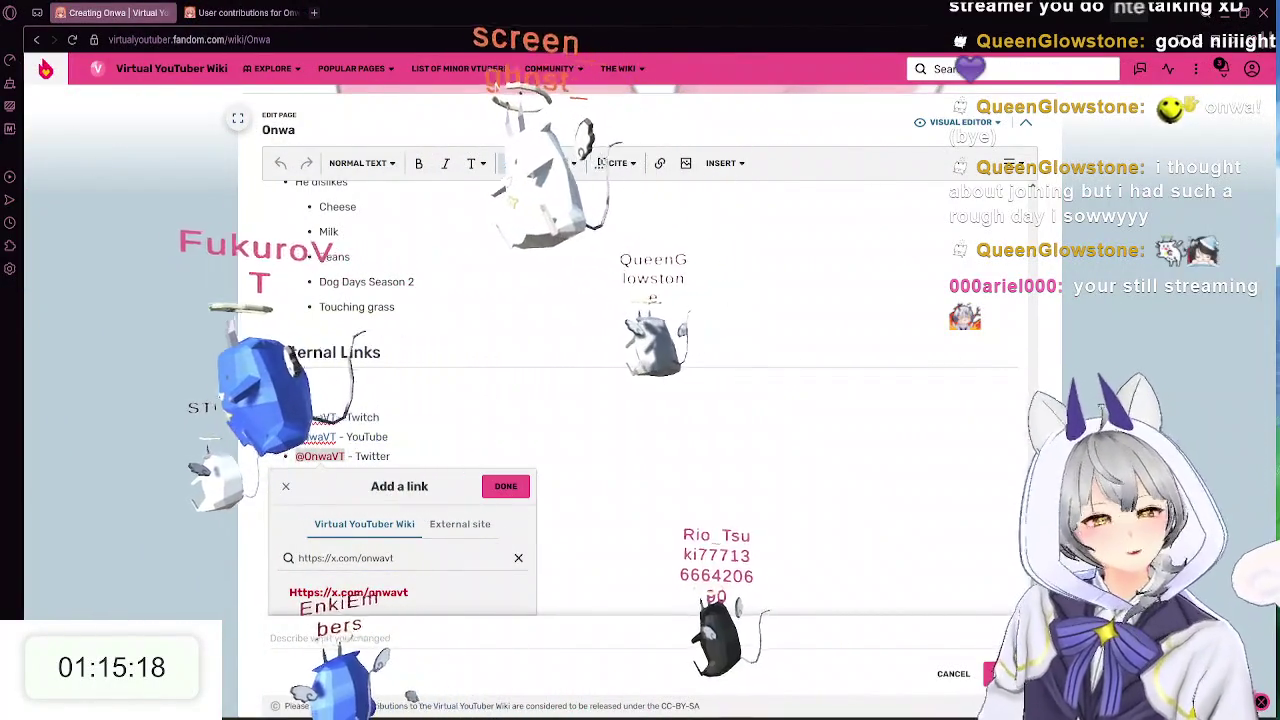
{"action": "left_click", "coordinate": [506, 487]}
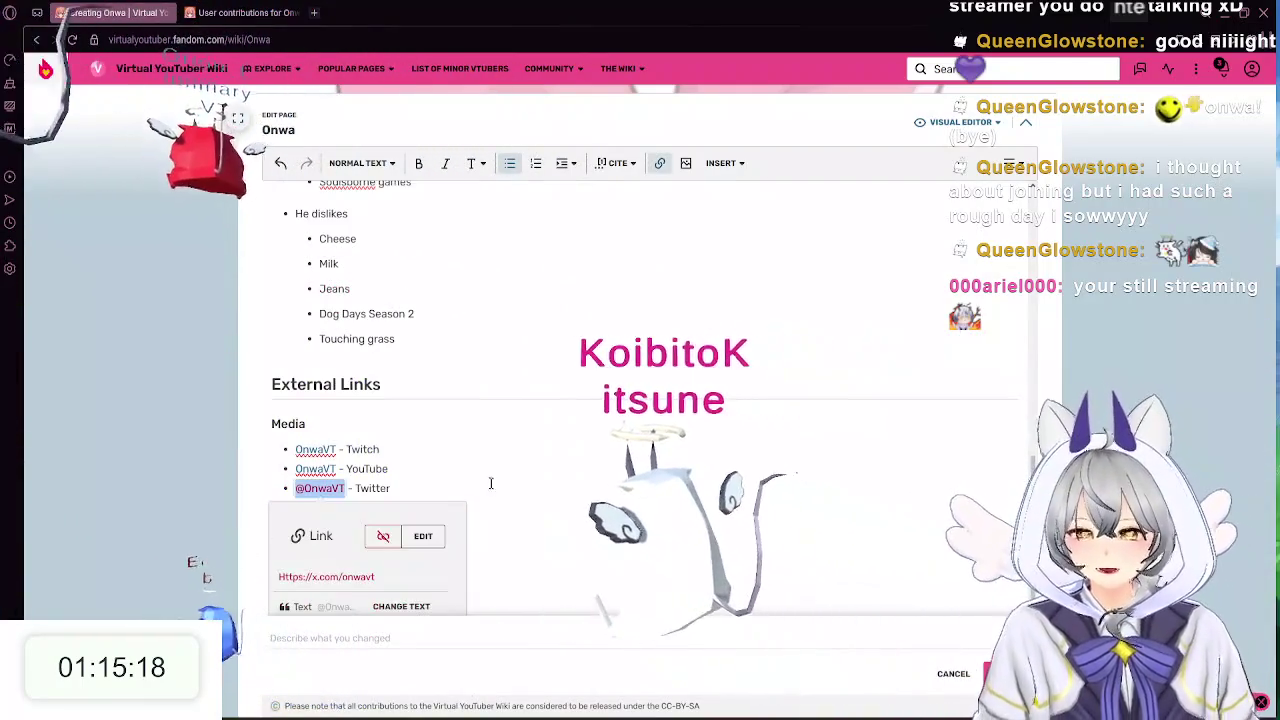
Step: Link the Instagram entry to the onwavt Instagram profile URL from the infobox
{"action": "left_click", "coordinate": [462, 497]}
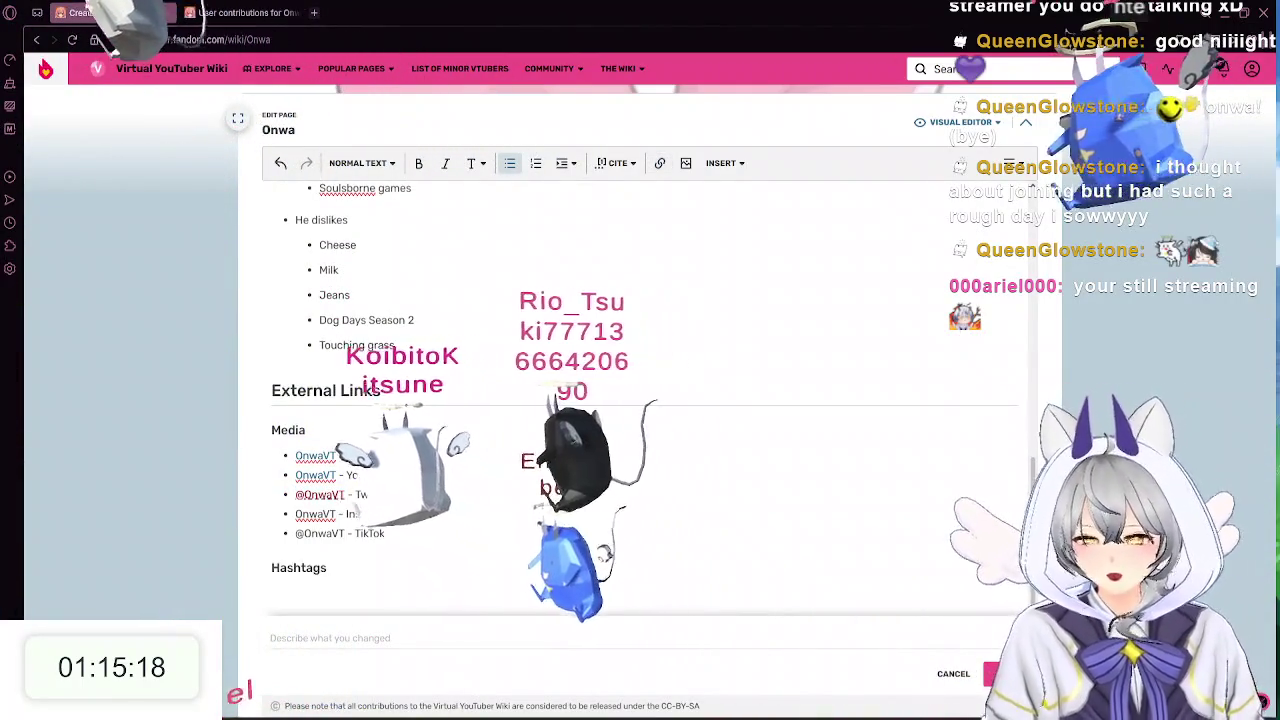
{"action": "left_click", "coordinate": [320, 494]}
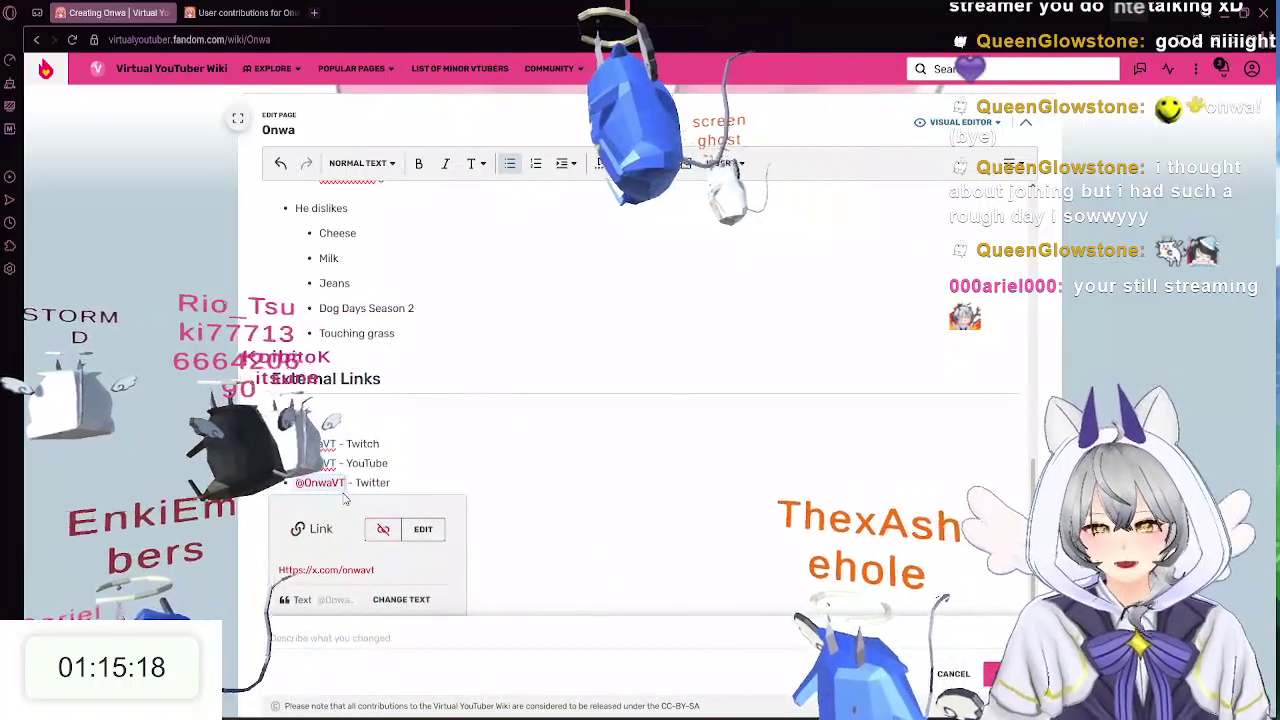
{"action": "left_click", "coordinate": [500, 501]}
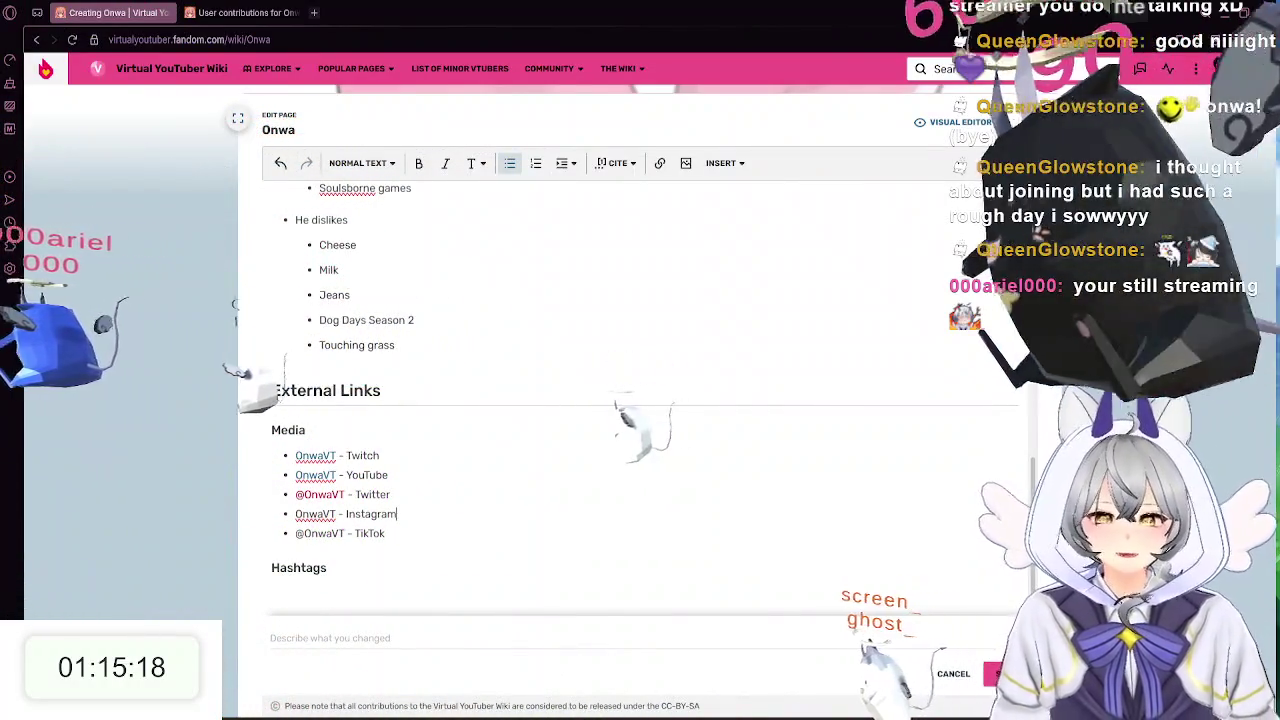
{"action": "scroll", "coordinate": [347, 511], "scroll_direction": "up", "scroll_amount": 10}
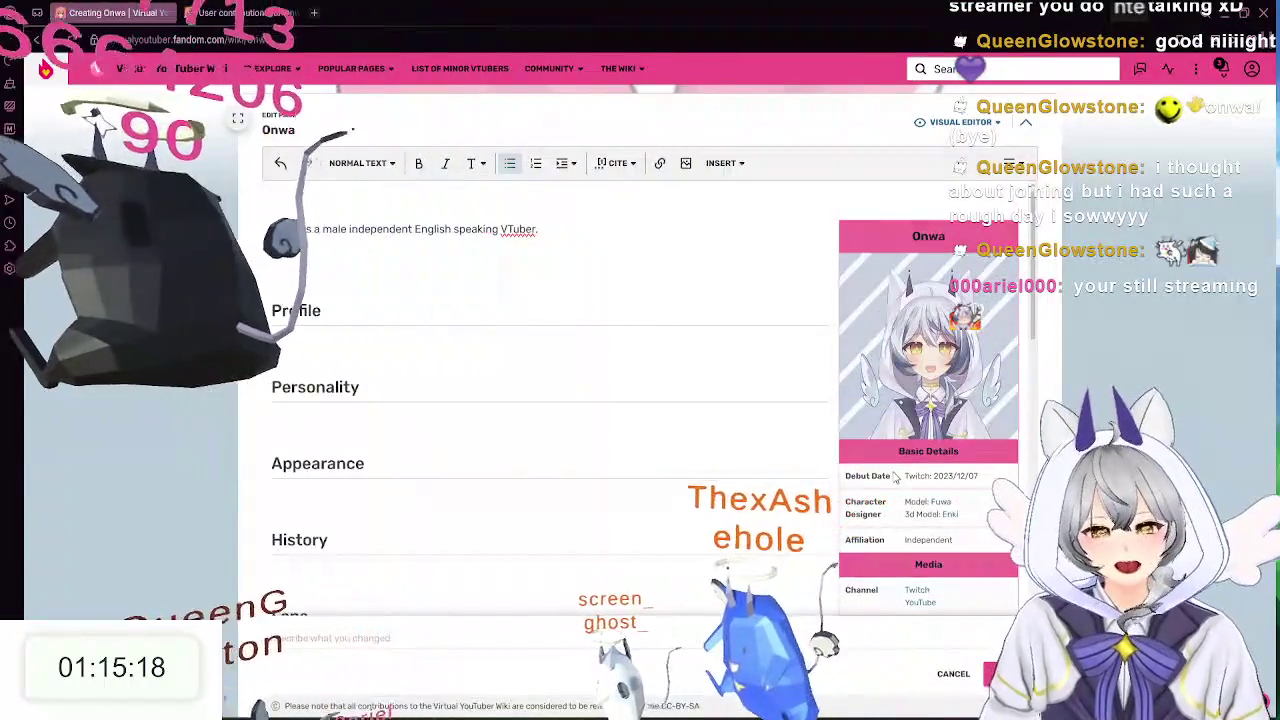
{"action": "left_click", "coordinate": [928, 300]}
{"action": "left_click", "coordinate": [980, 551]}
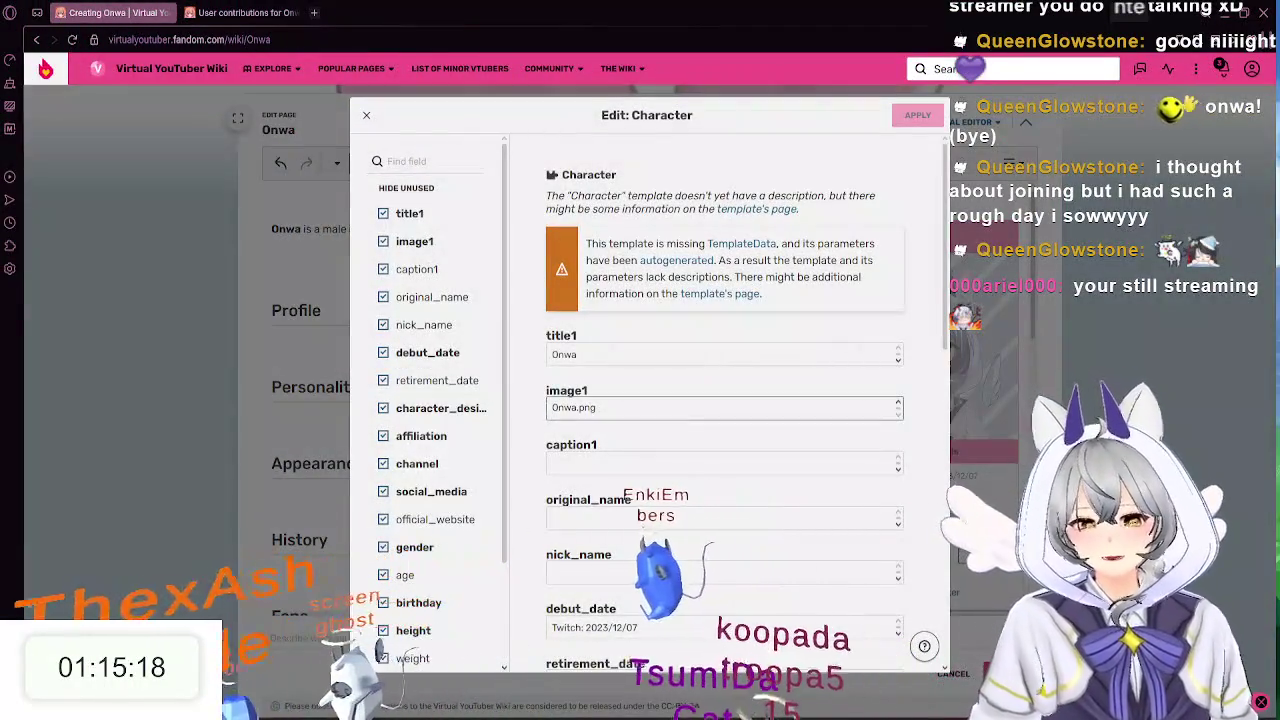
{"action": "scroll", "coordinate": [703, 404], "scroll_direction": "down", "scroll_amount": 5}
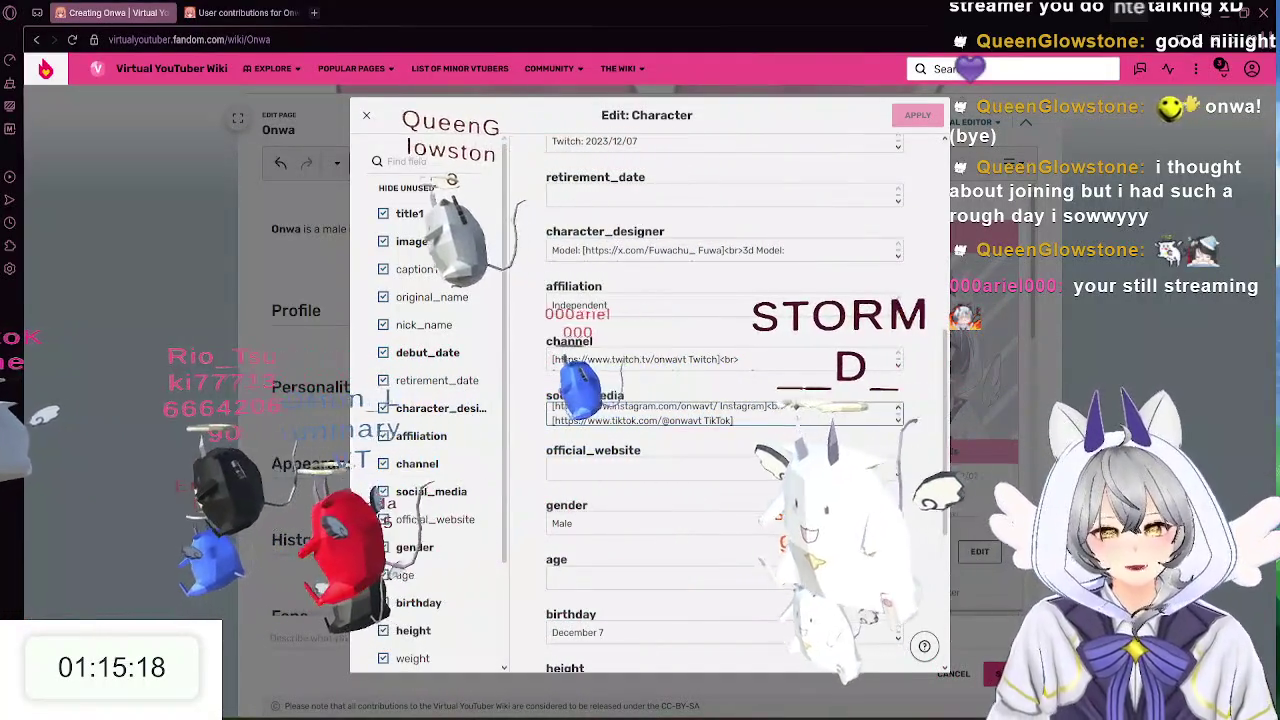
{"action": "left_click", "coordinate": [700, 406]}
{"action": "left_click_drag", "start_coordinate": [638, 428], "coordinate": [718, 428]}
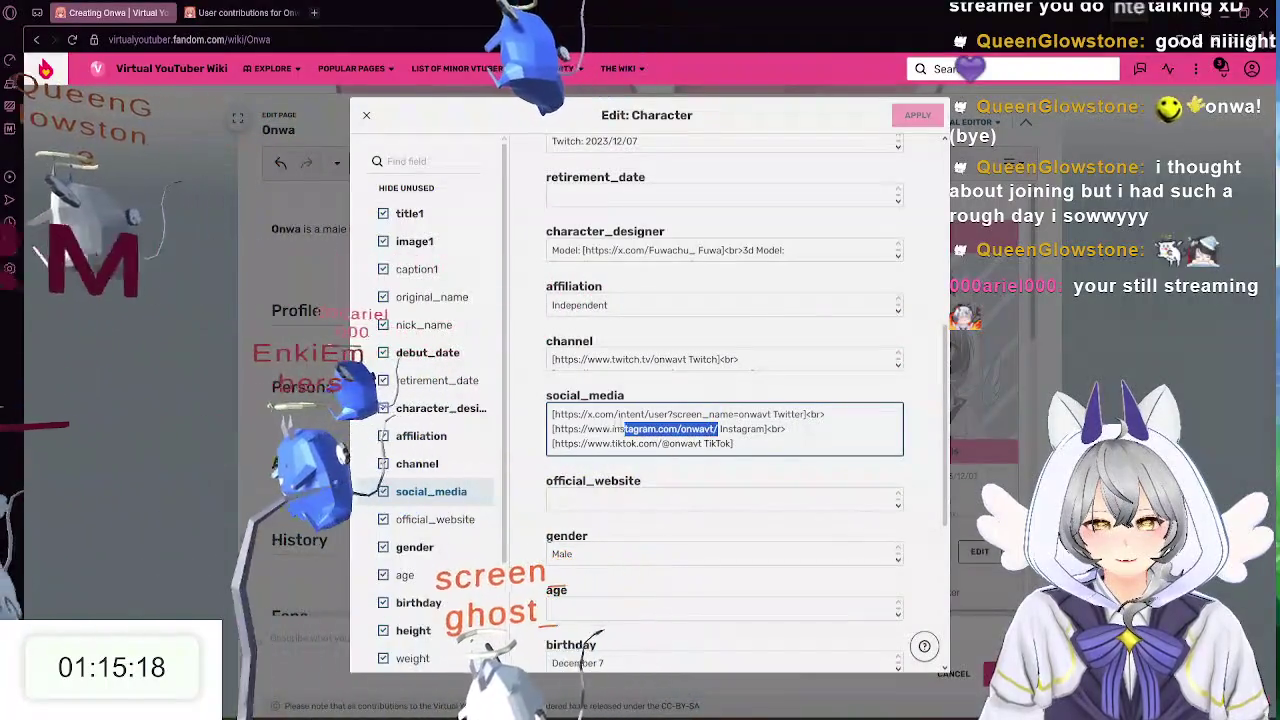
{"action": "left_click", "coordinate": [366, 118]}
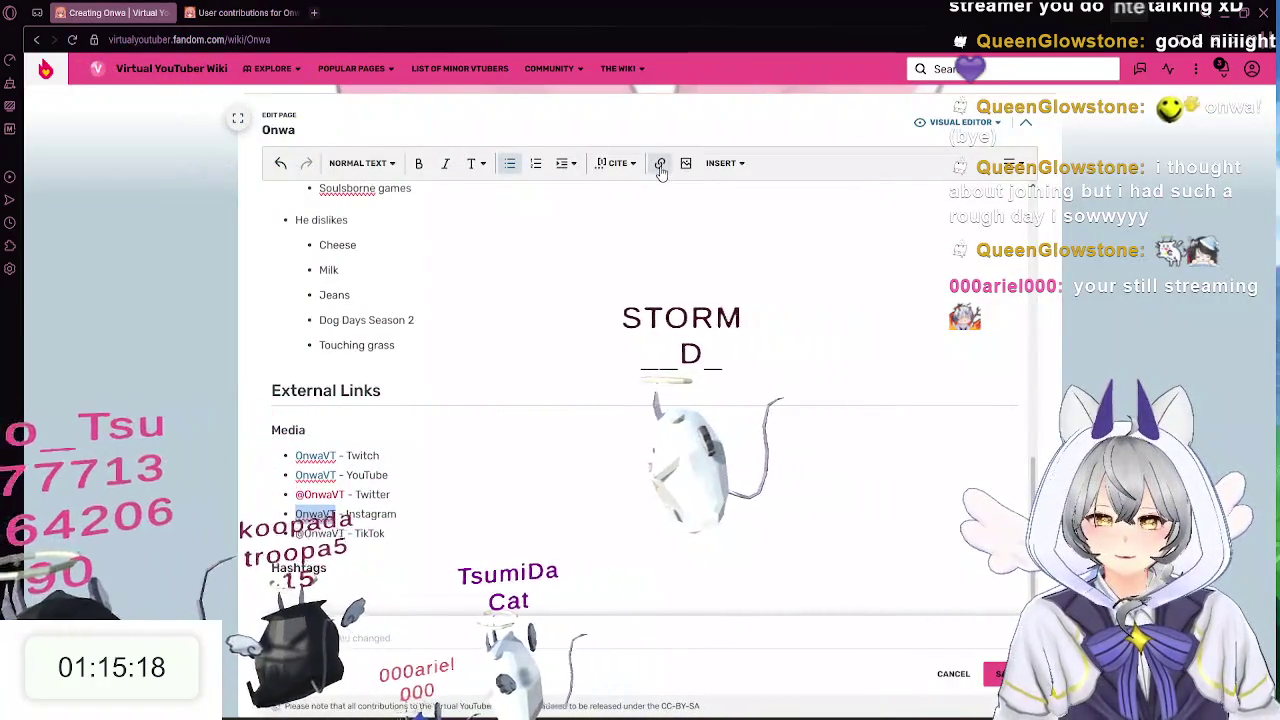
{"action": "left_click", "coordinate": [458, 525]}
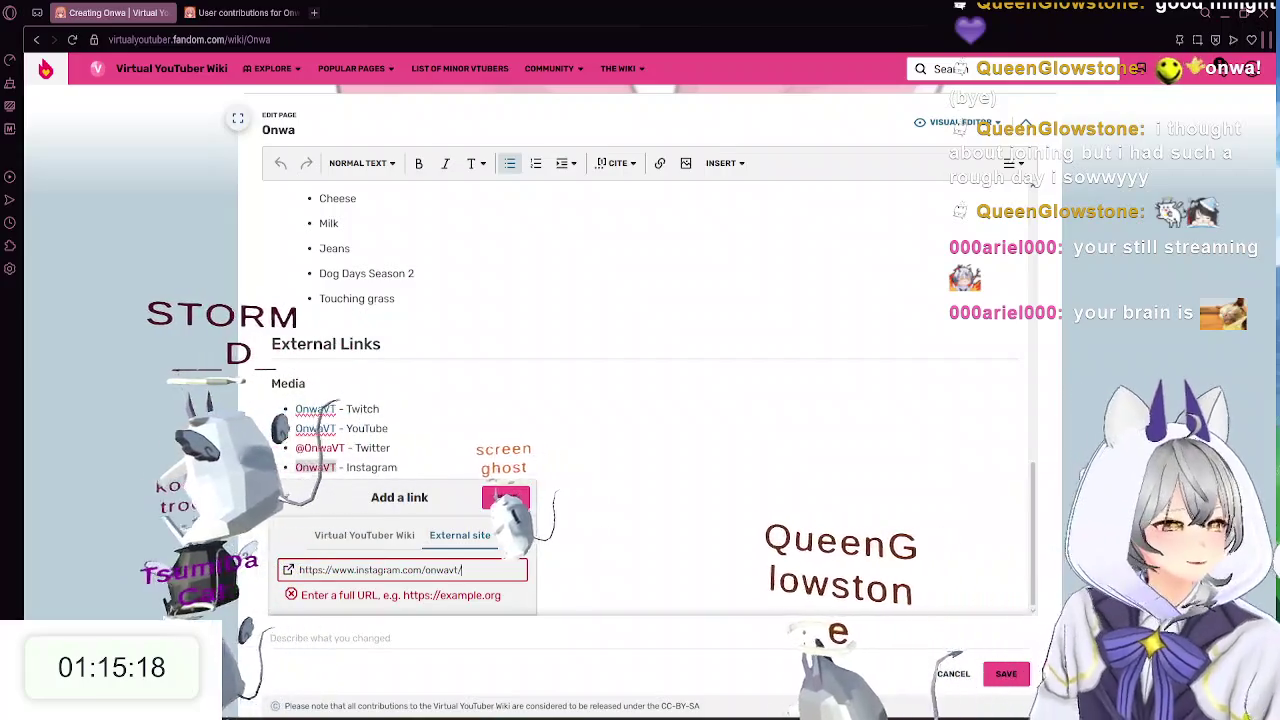
{"action": "key", "text": "Return"}
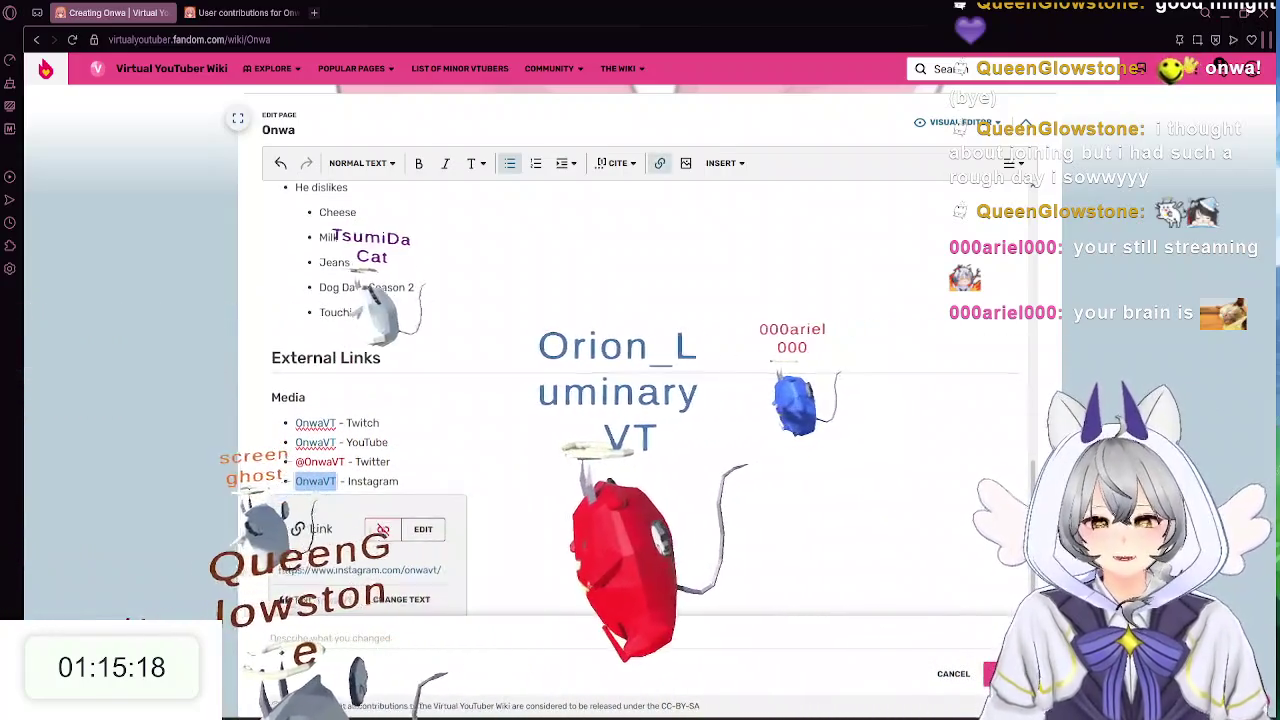
{"action": "scroll", "coordinate": [930, 400], "scroll_direction": "up", "scroll_amount": 15}
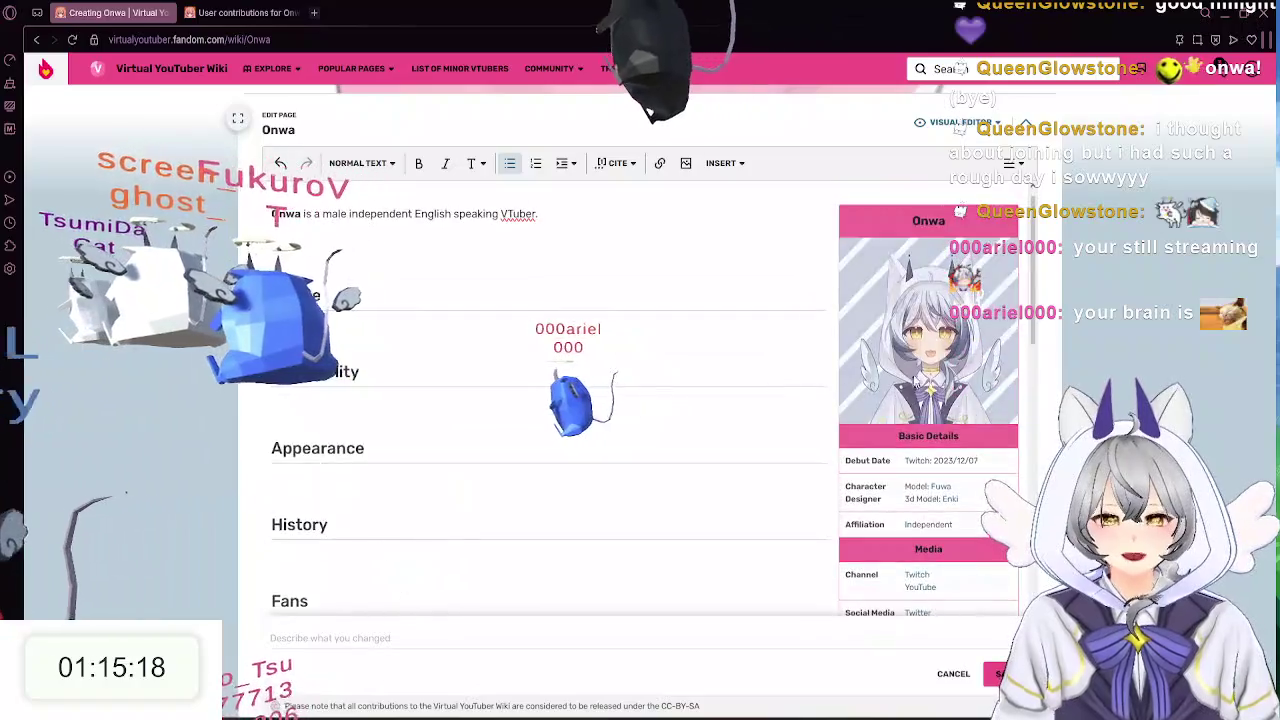
{"action": "left_click", "coordinate": [940, 480]}
{"action": "left_click", "coordinate": [976, 549]}
{"action": "scroll", "coordinate": [600, 420], "scroll_direction": "down", "scroll_amount": 5}
{"action": "left_click", "coordinate": [724, 343]}
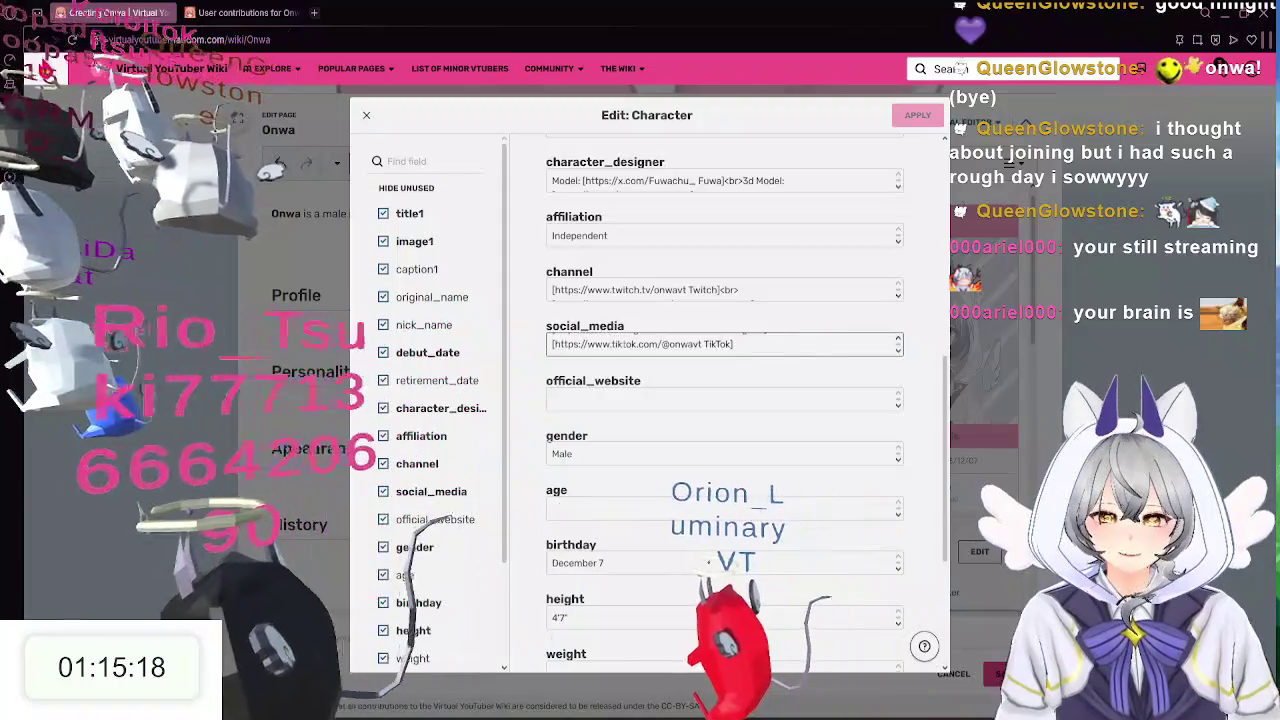
{"action": "mouse_move", "coordinate": [620, 344]}
{"action": "left_mouse_down"}
{"action": "mouse_move", "coordinate": [702, 344]}
{"action": "mouse_move", "coordinate": [555, 373]}
{"action": "left_mouse_up"}
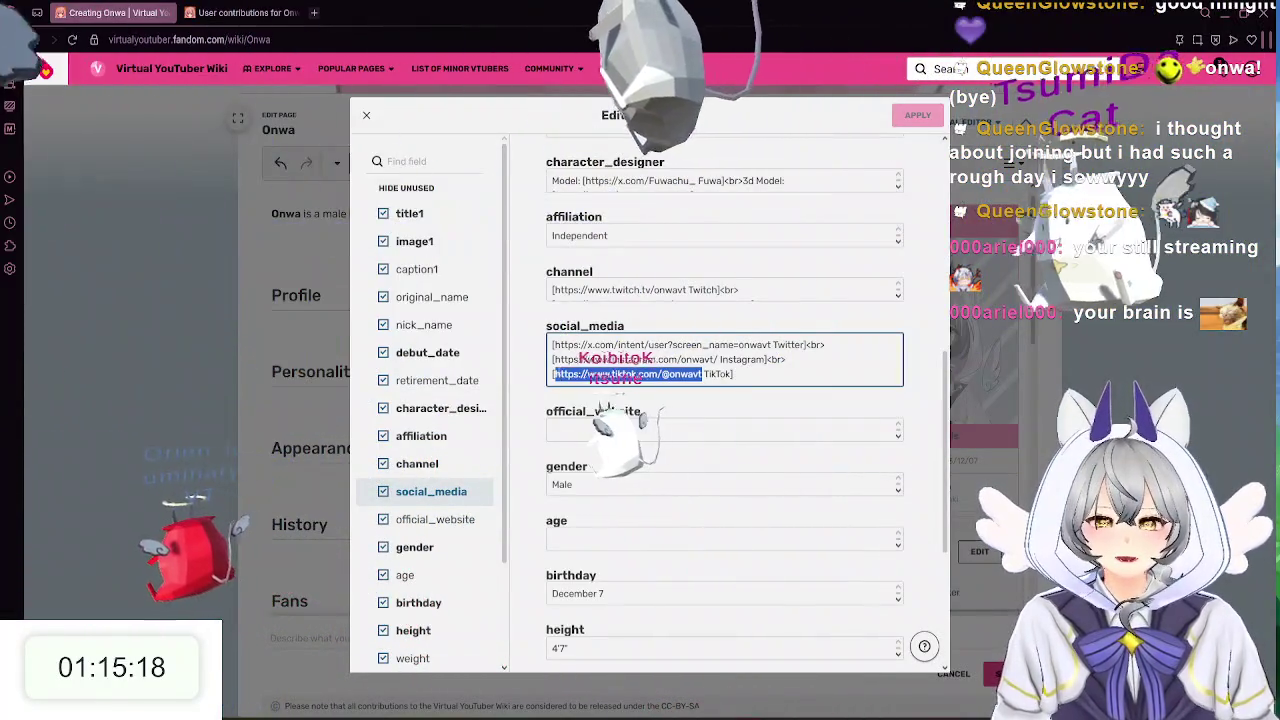
{"action": "key", "text": "Escape"}
{"action": "scroll", "coordinate": [375, 484], "scroll_direction": "down", "scroll_amount": 10}
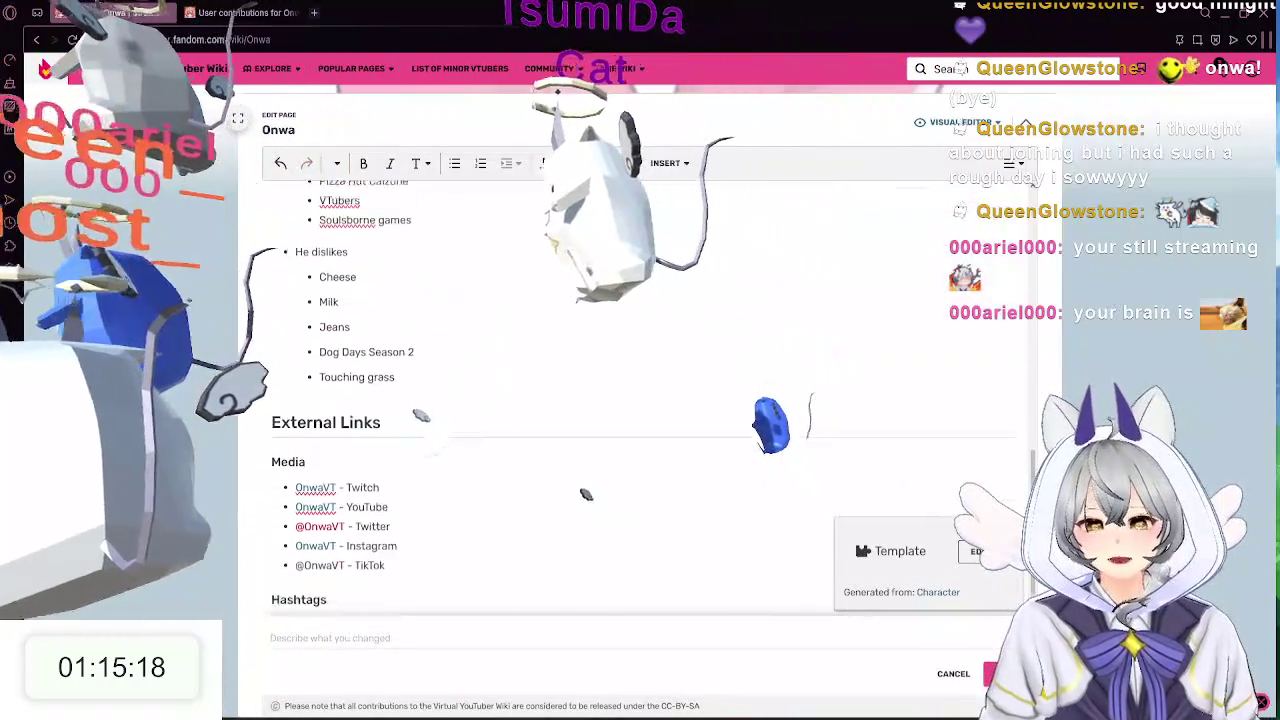
{"action": "left_click_drag", "start_coordinate": [344, 533], "coordinate": [310, 533]}
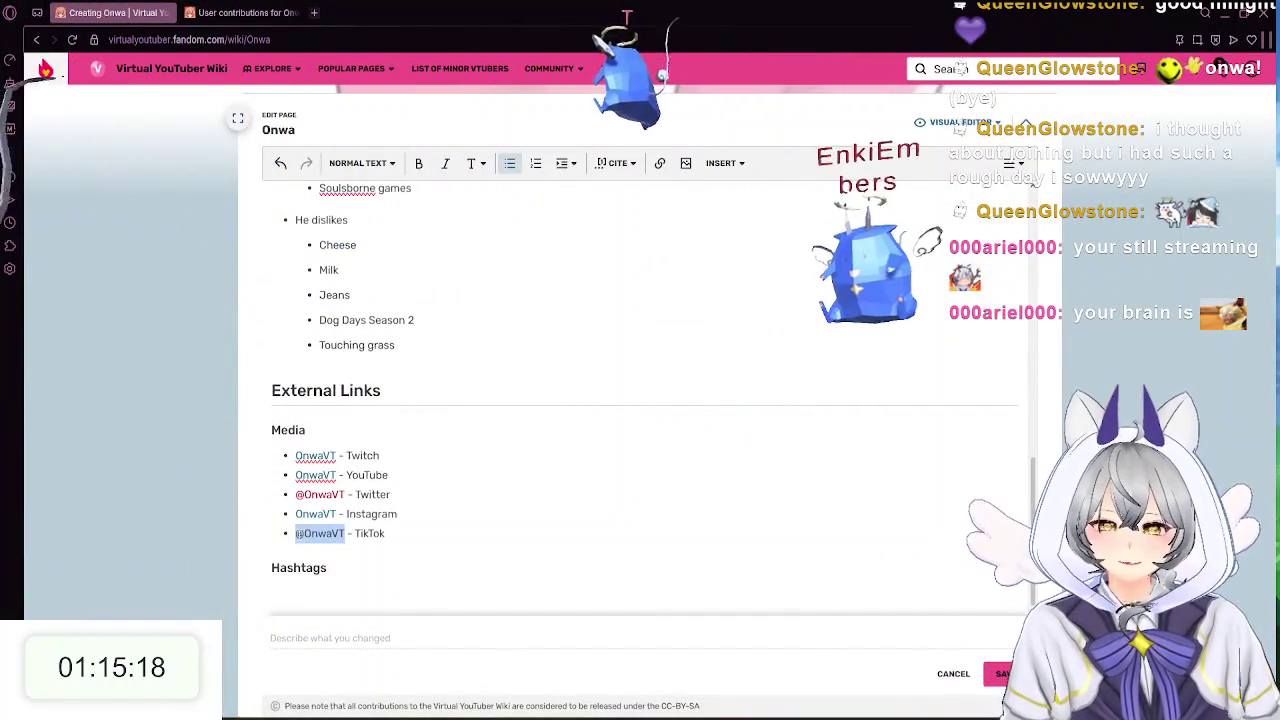
{"action": "key", "text": "ctrl+k"}
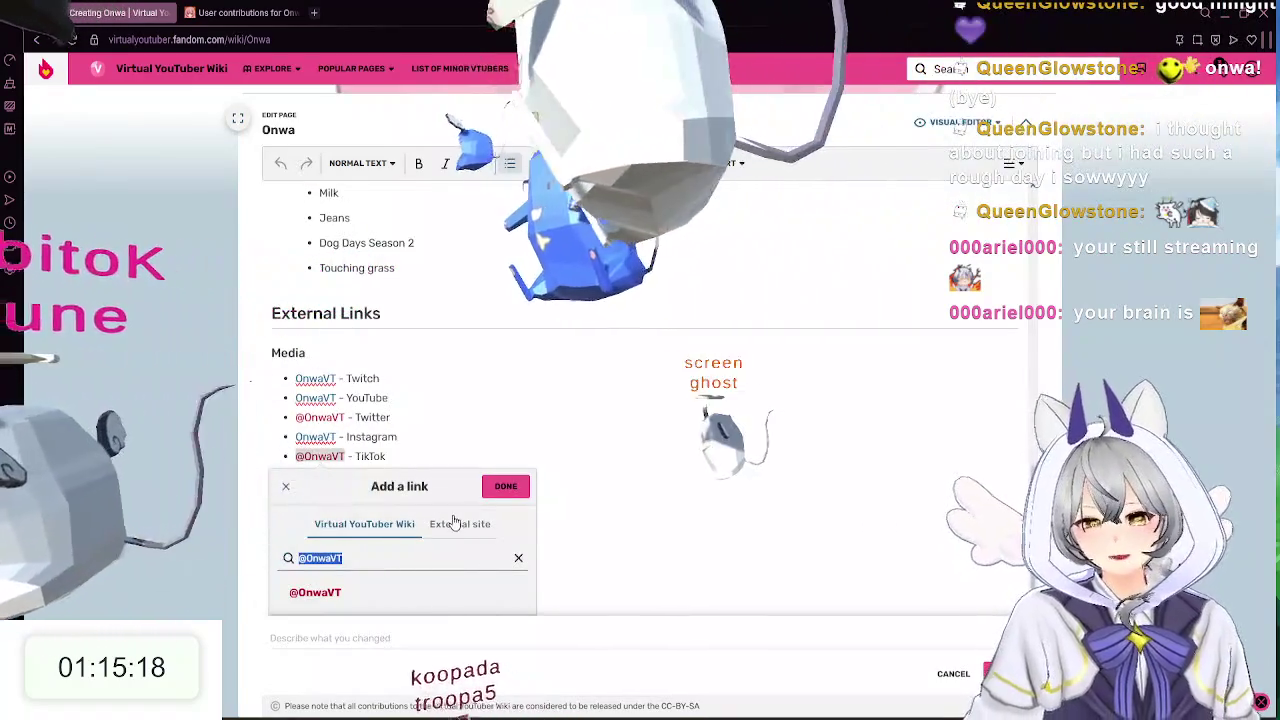
{"action": "left_click", "coordinate": [443, 538]}
{"action": "type", "text": "https://www.tiktok.com/@onwavt"}
{"action": "key", "text": "Return"}
Step: Add a 'Hashtags' line after the Media list
{"action": "key", "text": "End"}
{"action": "key", "text": "Return"}
{"action": "key", "text": "Return"}
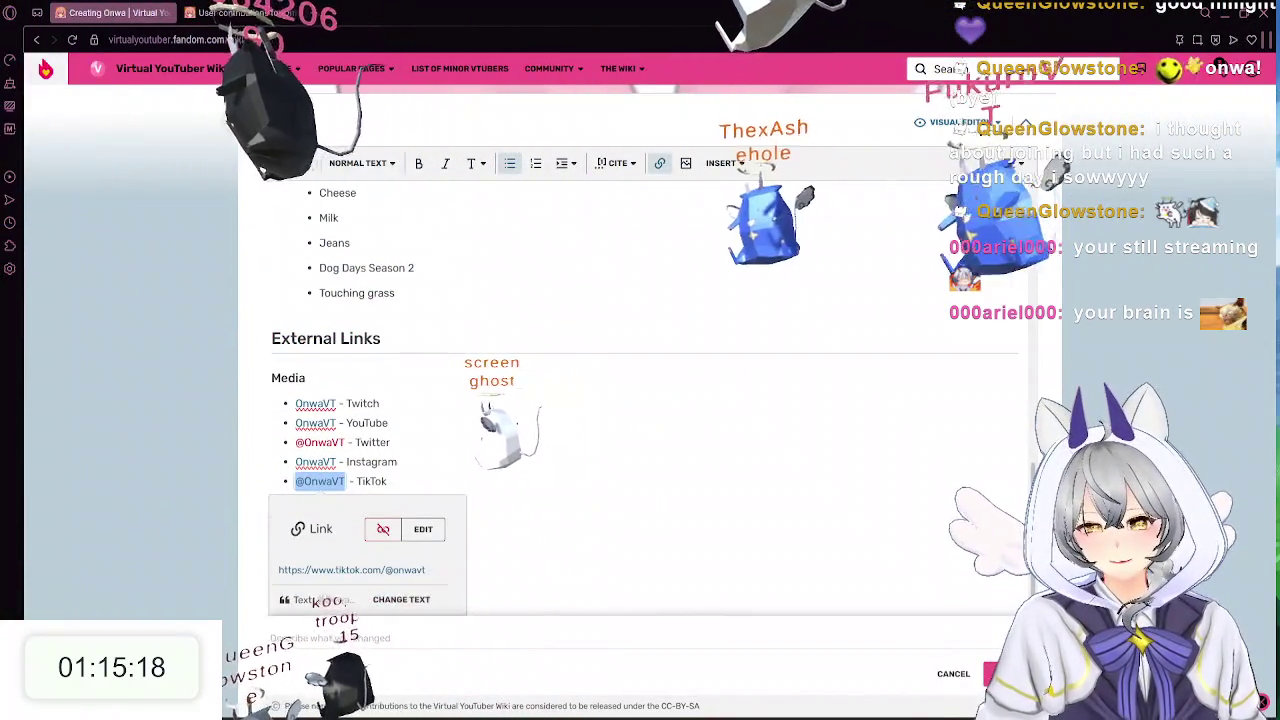
{"action": "type", "text": "Hashtags"}
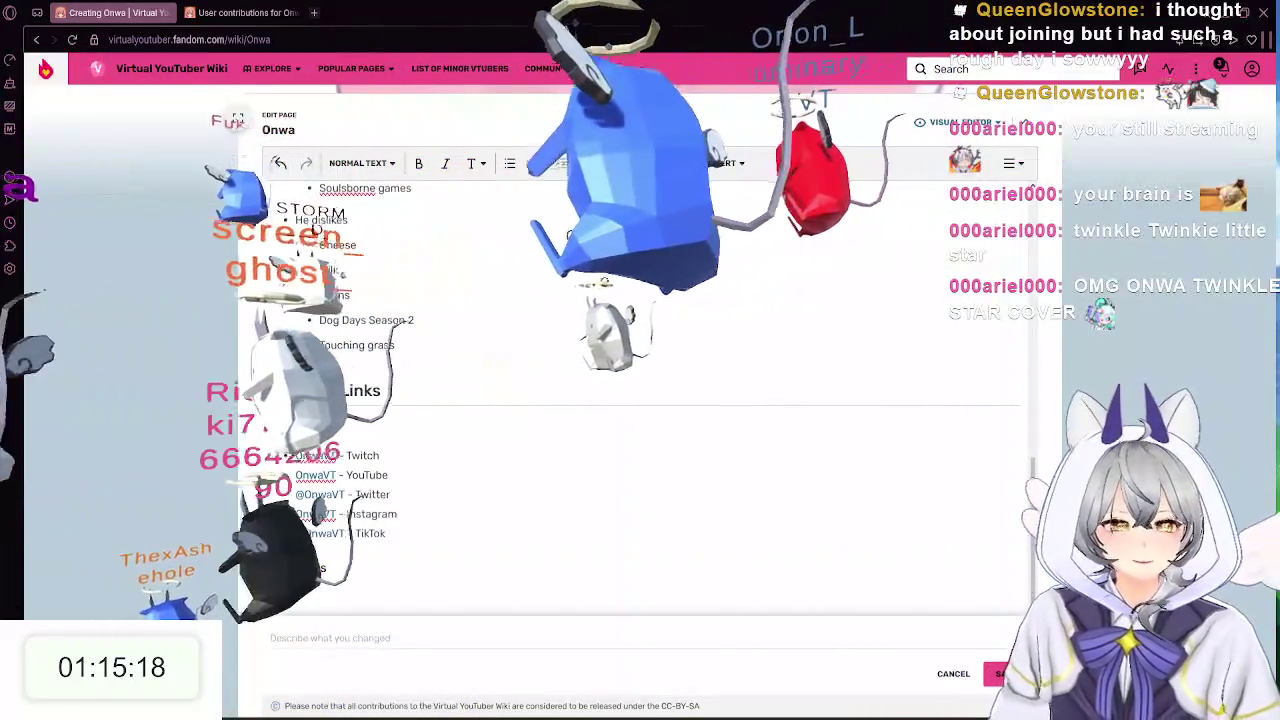
Step: Switch on a bulleted list on the line below the Hashtags heading
{"action": "left_click", "coordinate": [509, 163]}
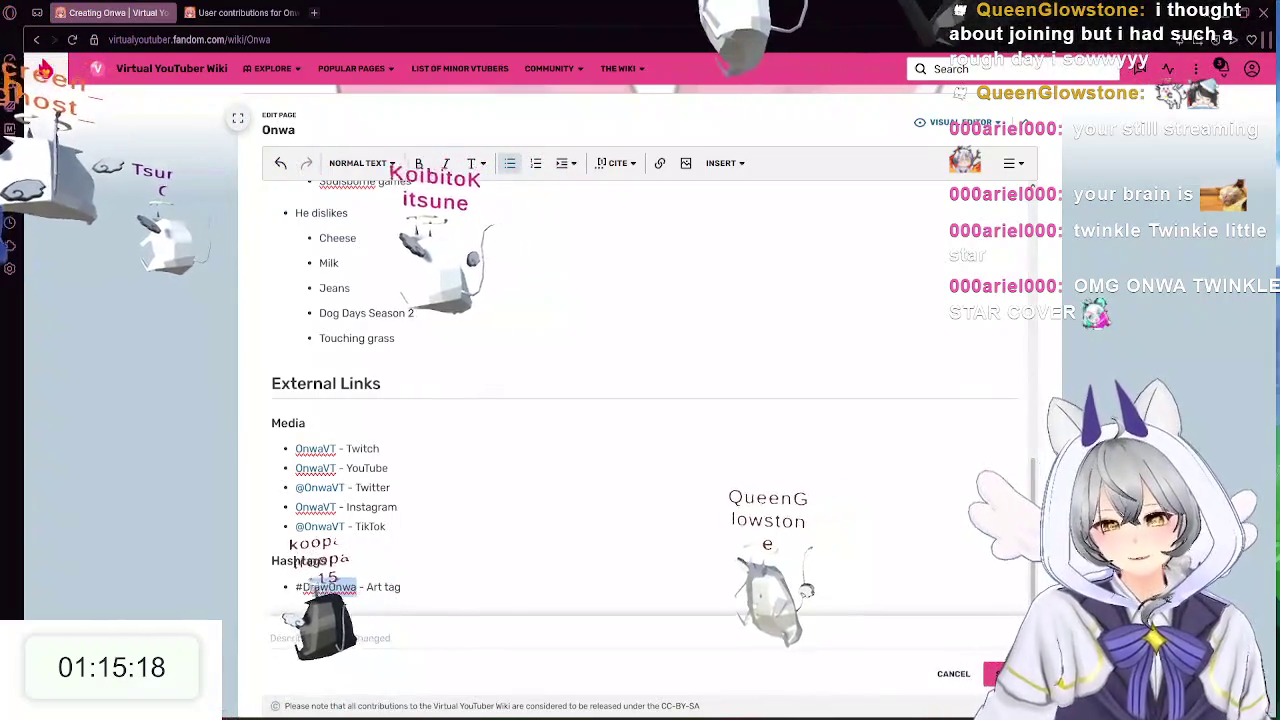
{"action": "left_click", "coordinate": [660, 163]}
{"action": "type", "text": "https://x.com/has"}
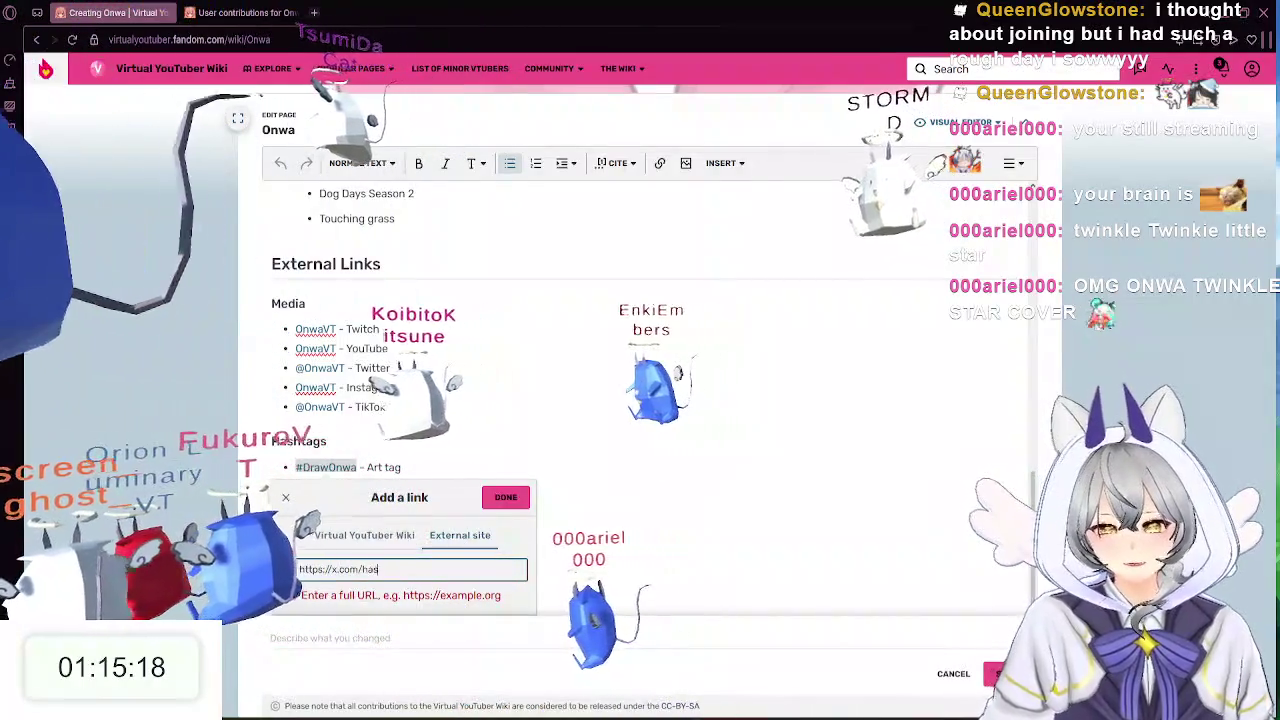
{"action": "type", "text": "rawOnwa"}
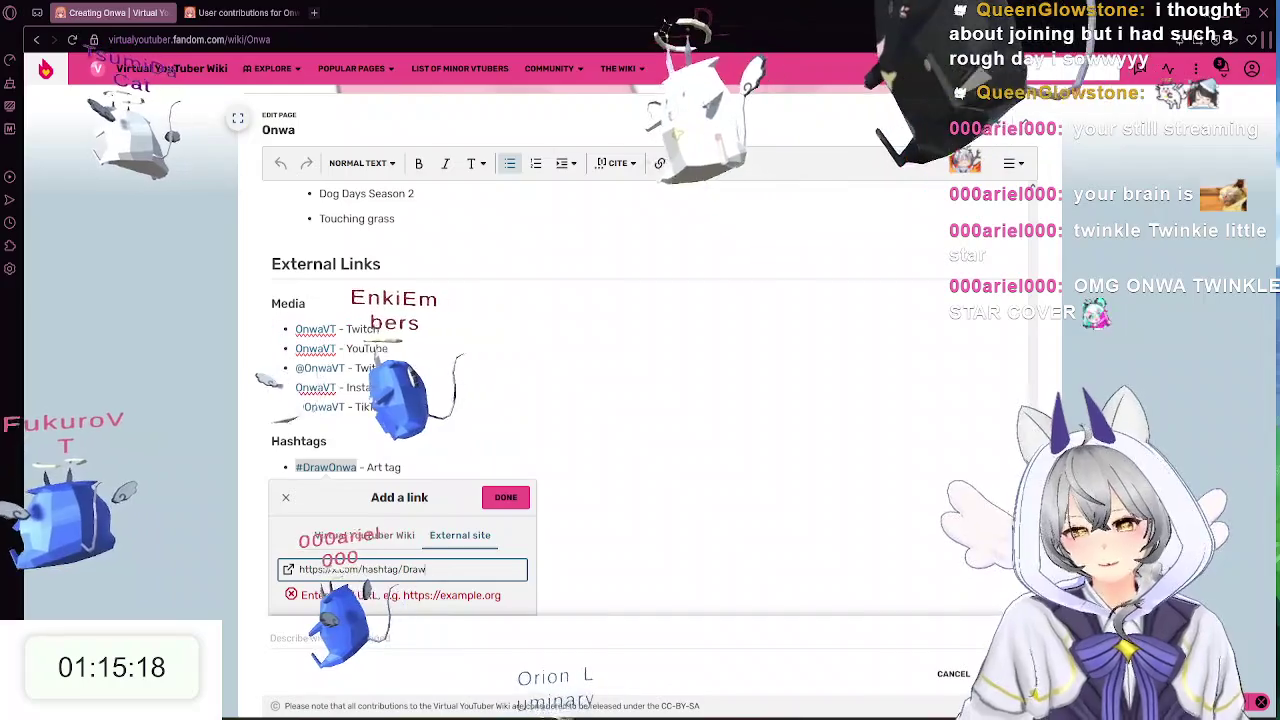
{"action": "left_click", "coordinate": [484, 502]}
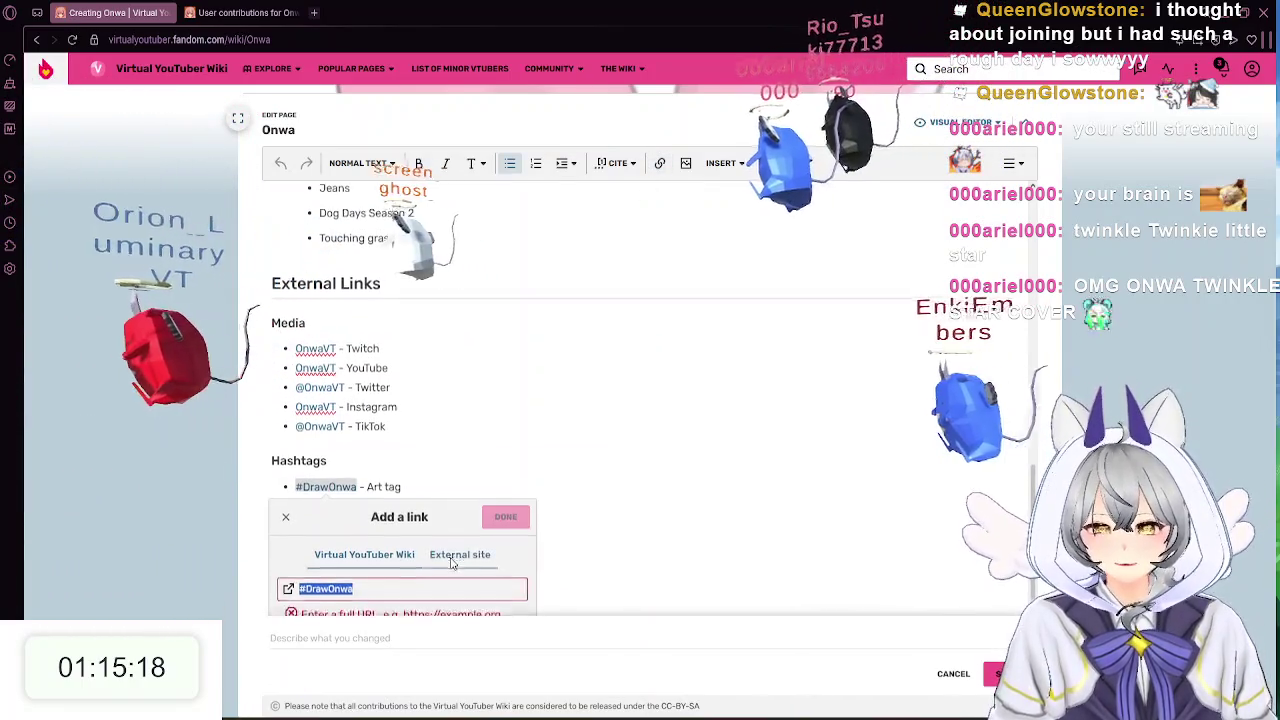
{"action": "left_click", "coordinate": [452, 560]}
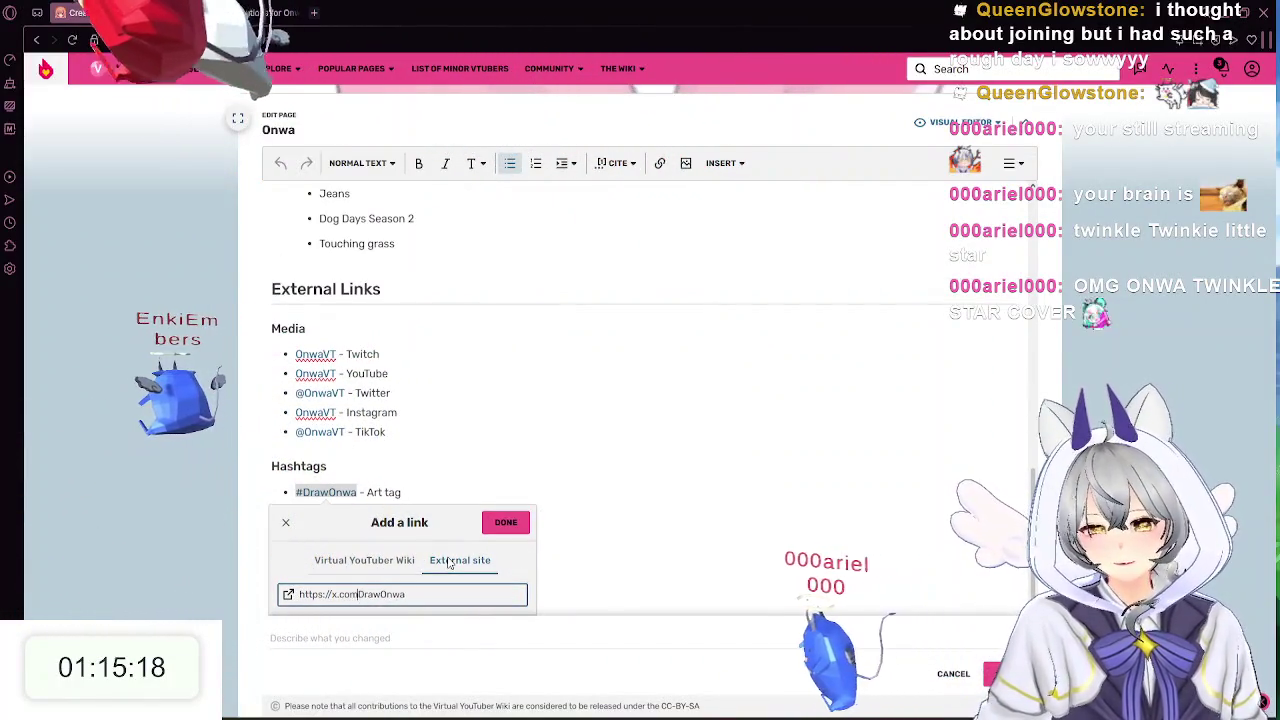
{"action": "type", "text": "htag."}
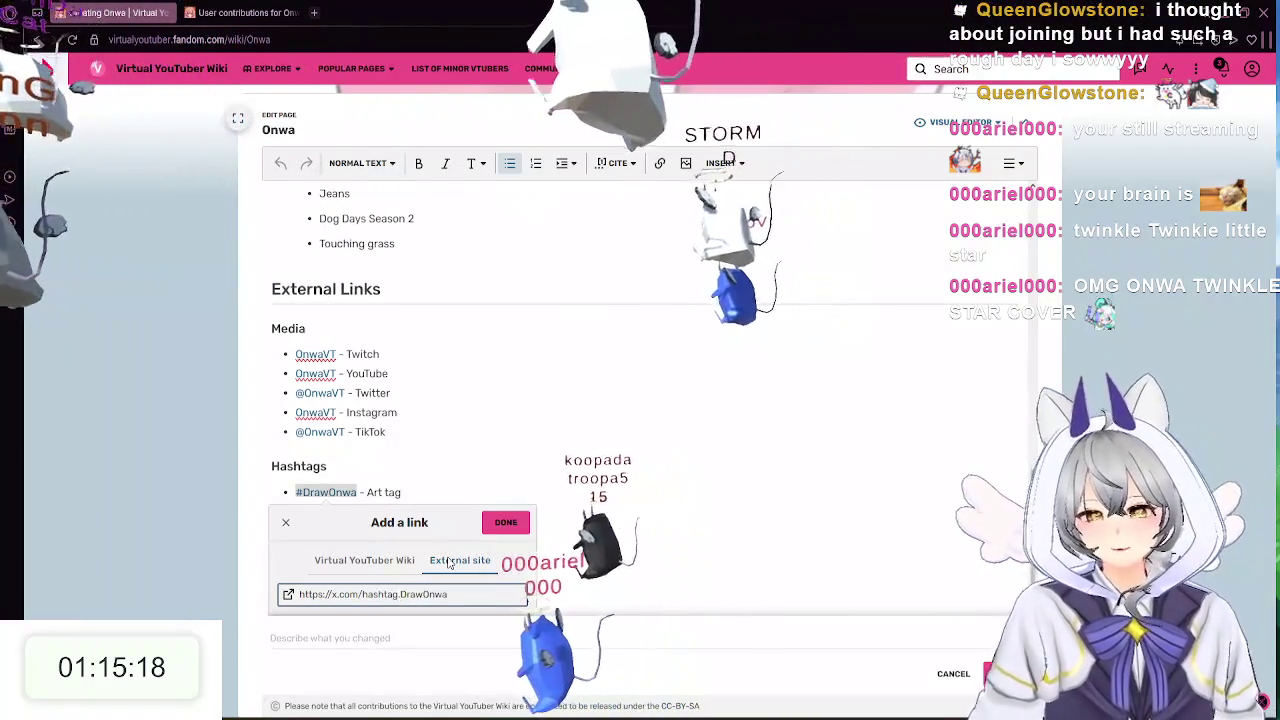
{"action": "left_click", "coordinate": [505, 523]}
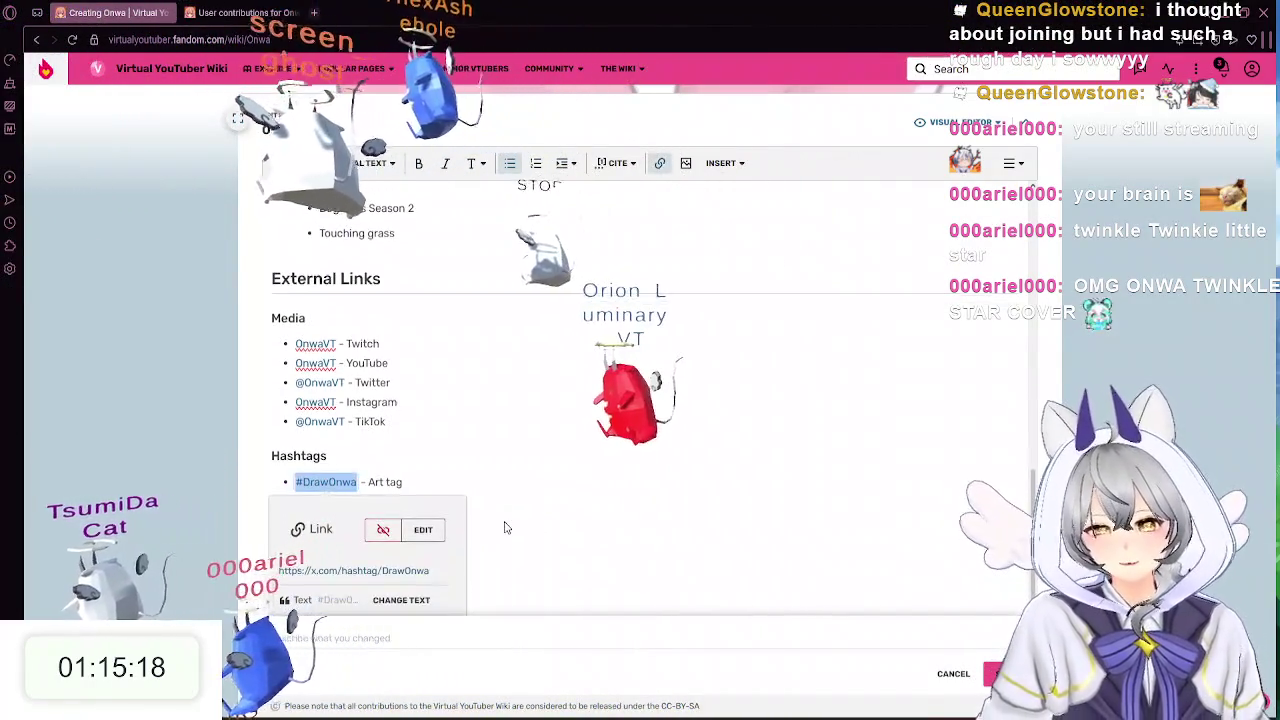
{"action": "scroll", "coordinate": [489, 240], "scroll_direction": "up", "scroll_amount": 1}
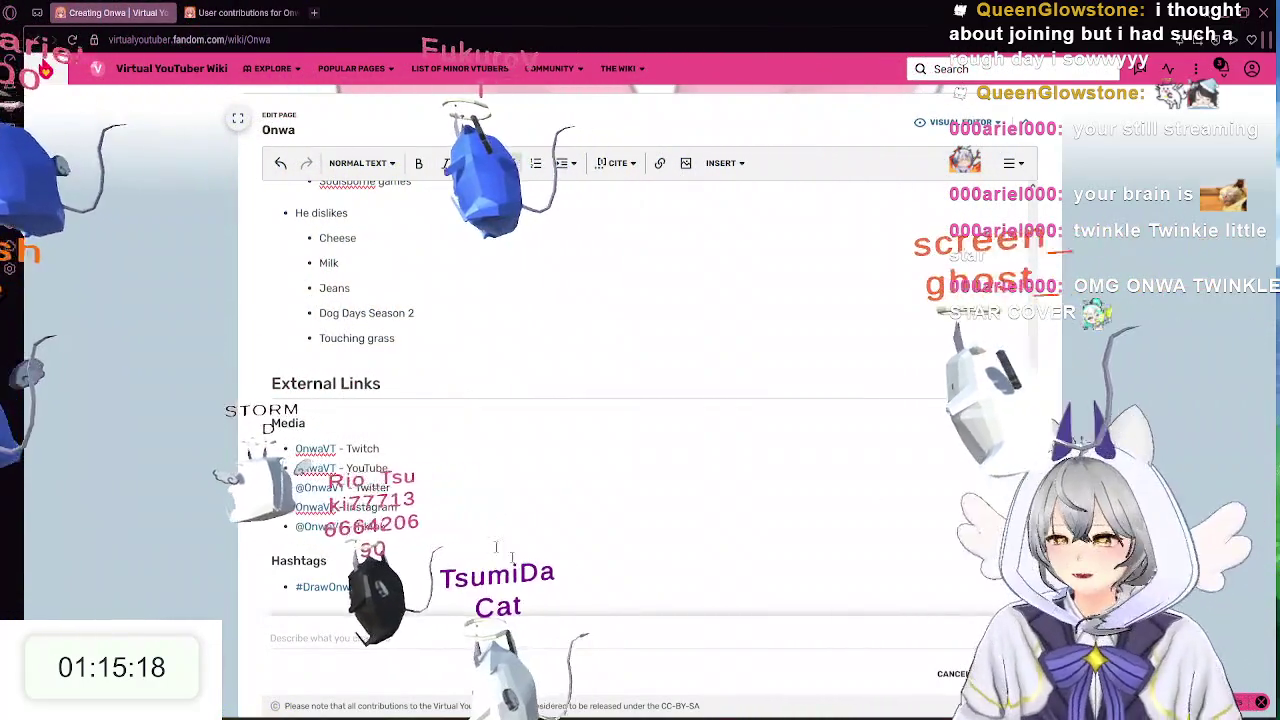
Step: Under the Fans heading, add the bullet stating Onwa's fans are called "Wawa's"
{"action": "scroll", "coordinate": [550, 400], "scroll_direction": "up", "scroll_amount": 6}
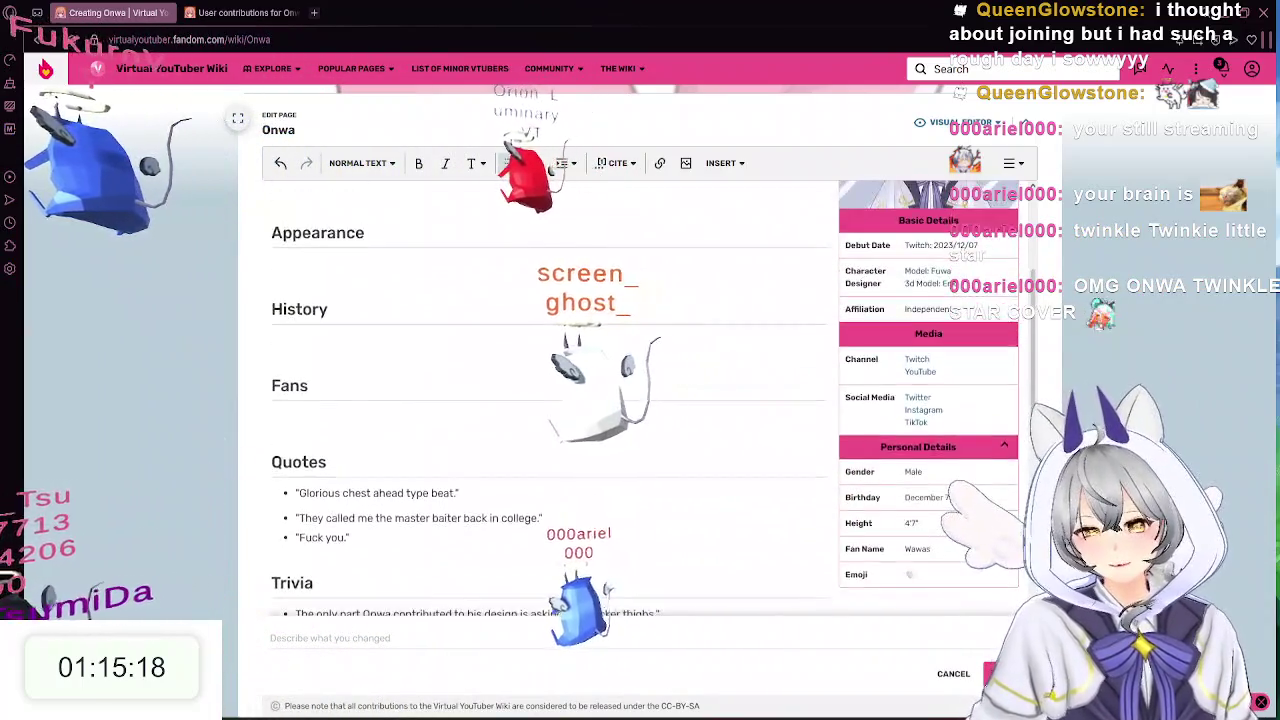
{"action": "scroll", "coordinate": [345, 476], "scroll_direction": "up", "scroll_amount": 2}
{"action": "scroll", "coordinate": [345, 476], "scroll_direction": "down", "scroll_amount": 1}
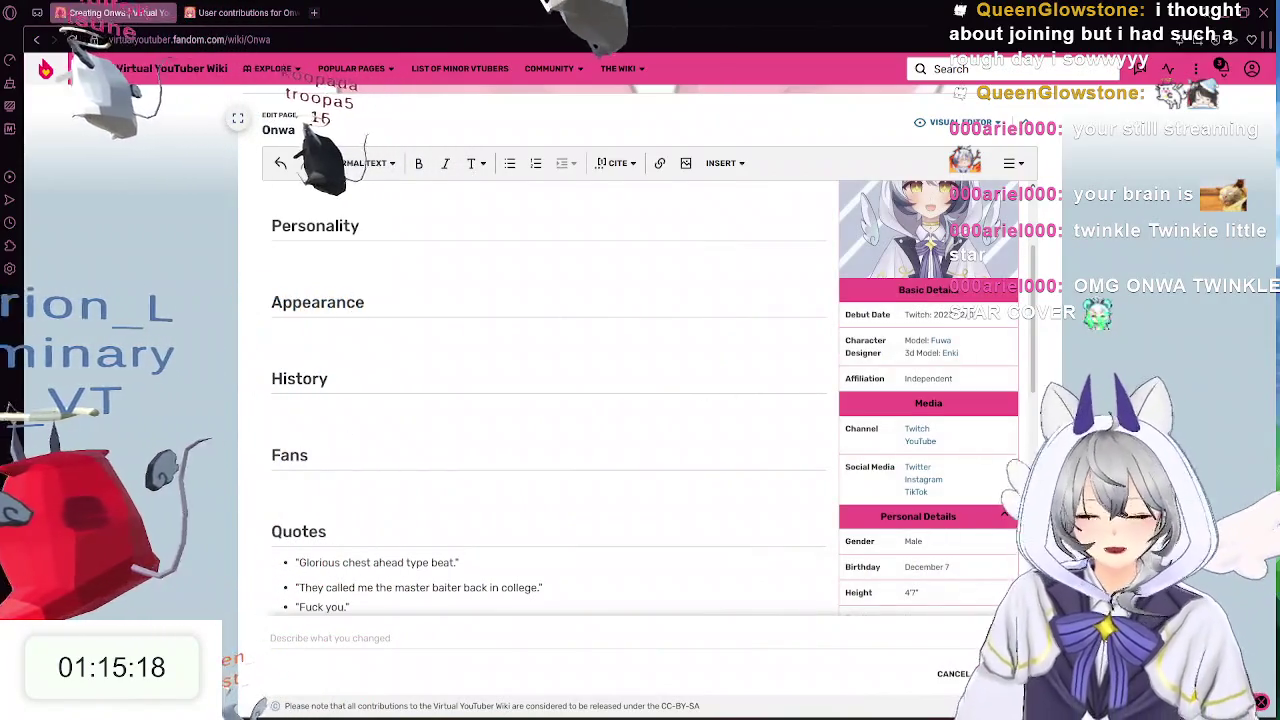
{"action": "type", "text": "* "}
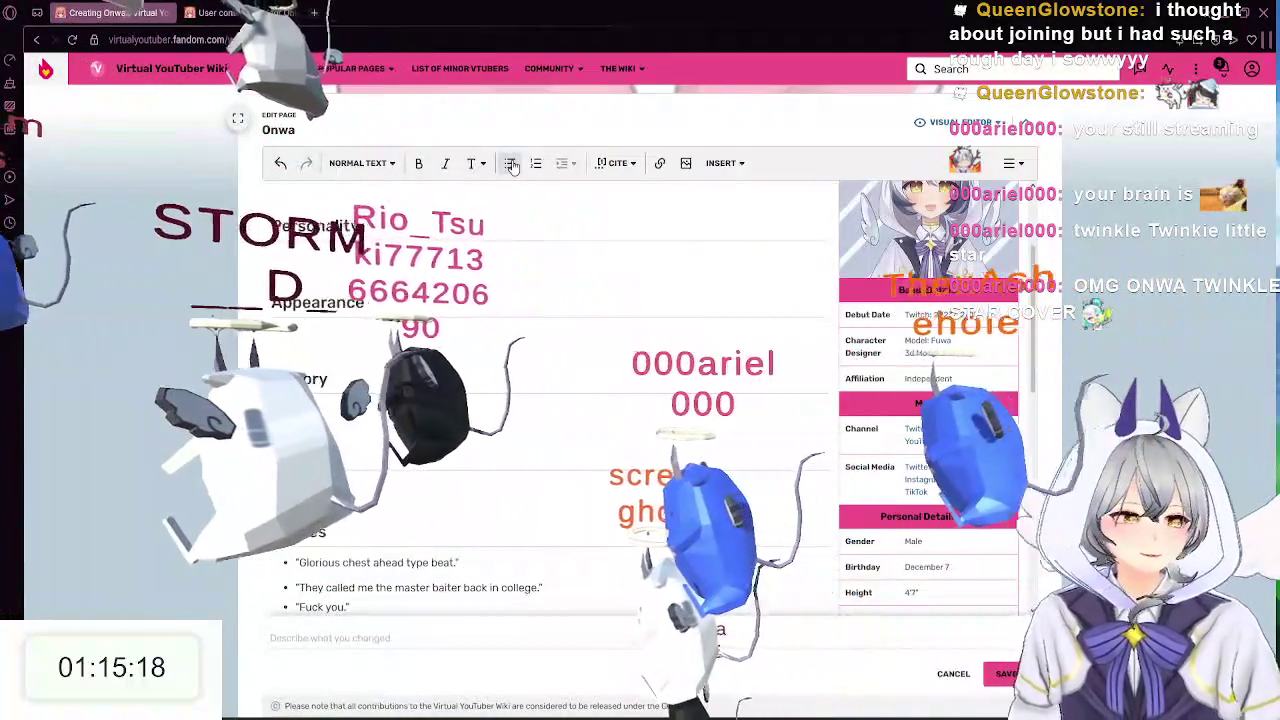
{"action": "type", "text": "Onwa's fans"}
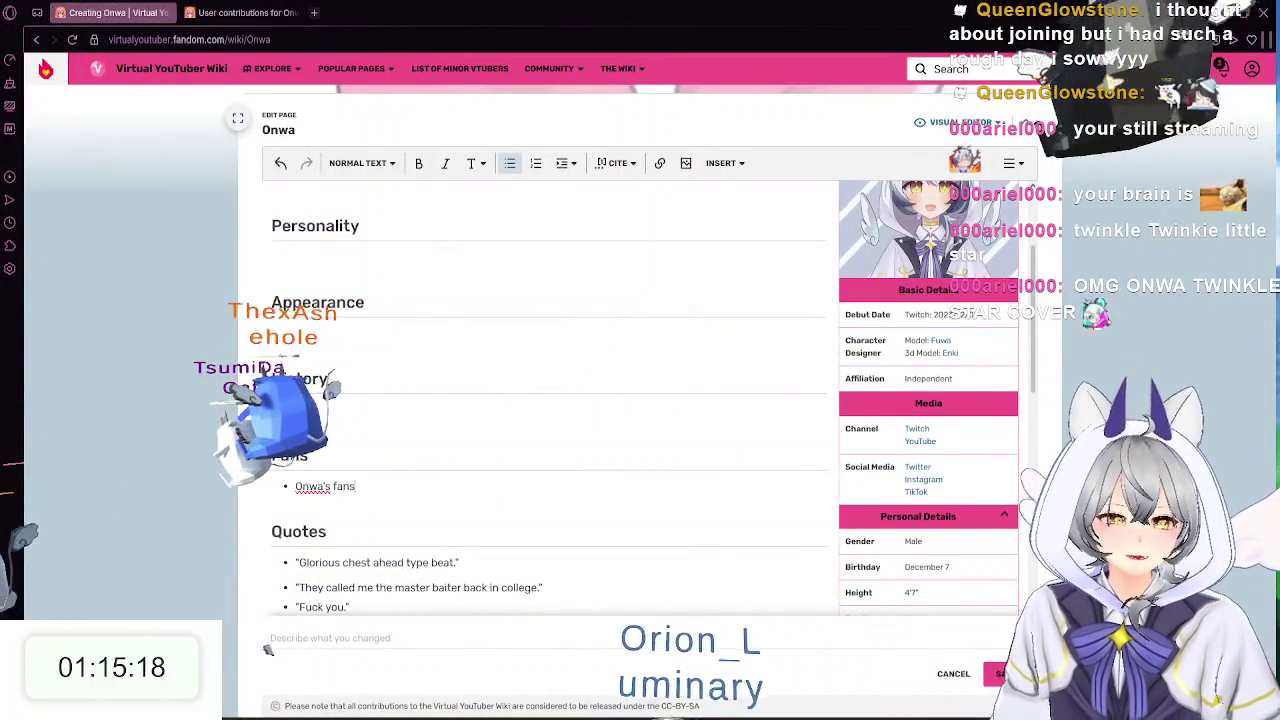
{"action": "type", "text": " called "}
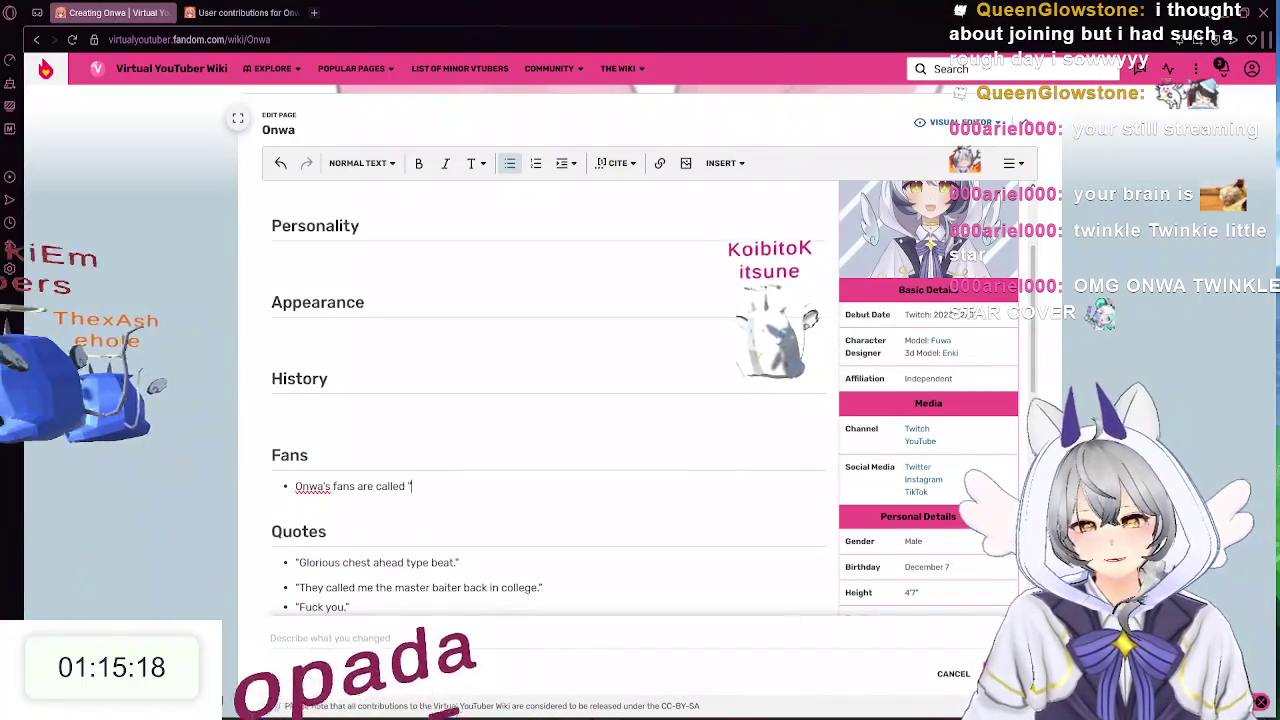
{"action": "type", "text": "\""}
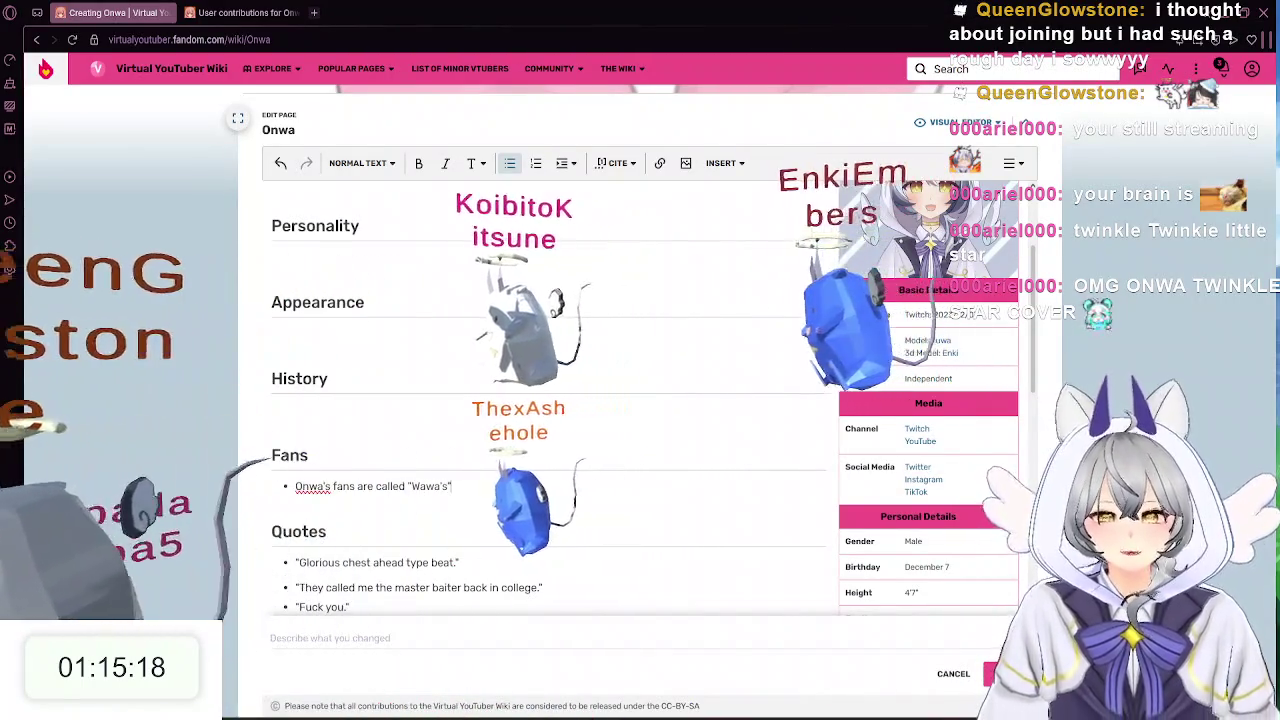
{"action": "type", "text": "."}
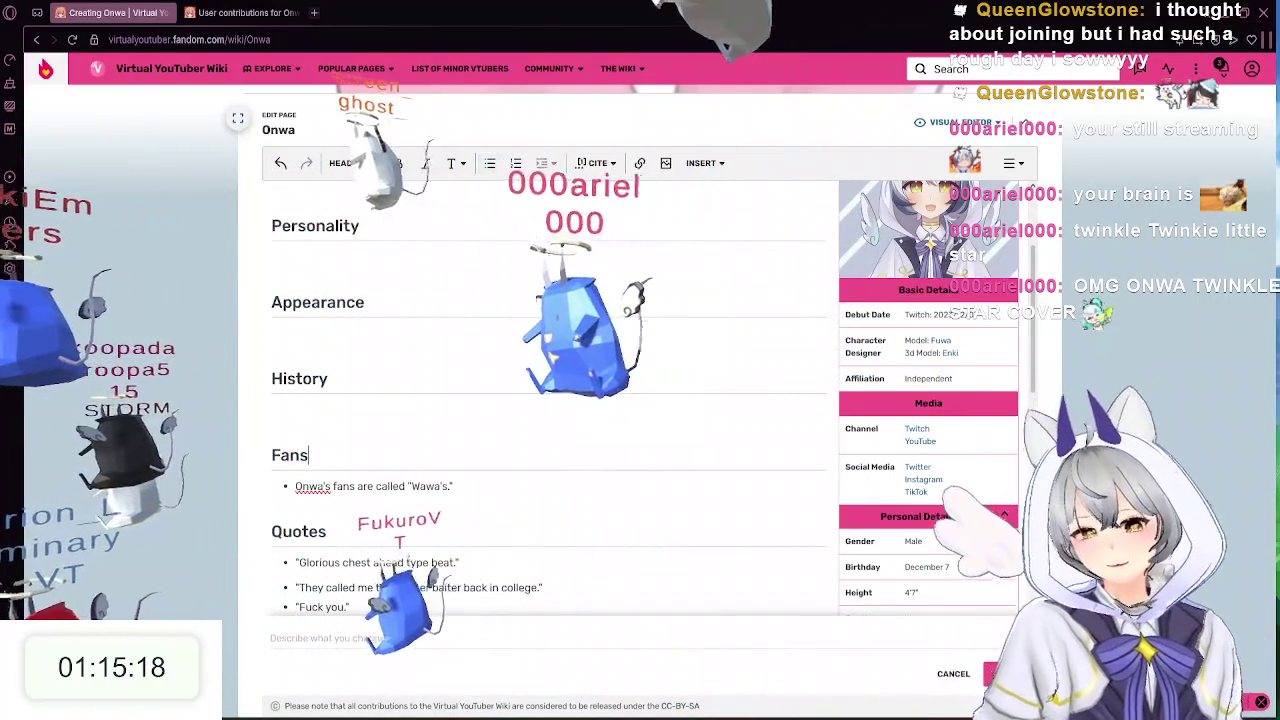
{"action": "right_click", "coordinate": [318, 492]}
{"action": "right_click", "coordinate": [314, 491]}
{"action": "left_click", "coordinate": [318, 485]}
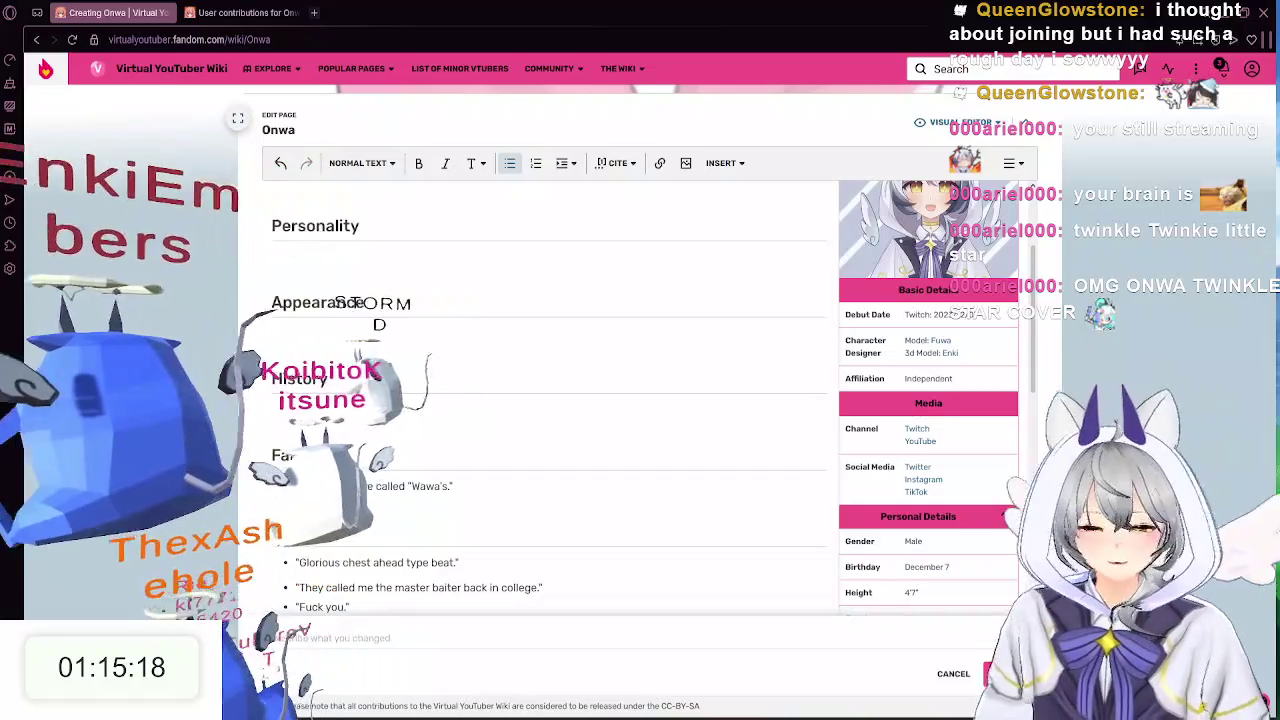
{"action": "left_click", "coordinate": [307, 456]}
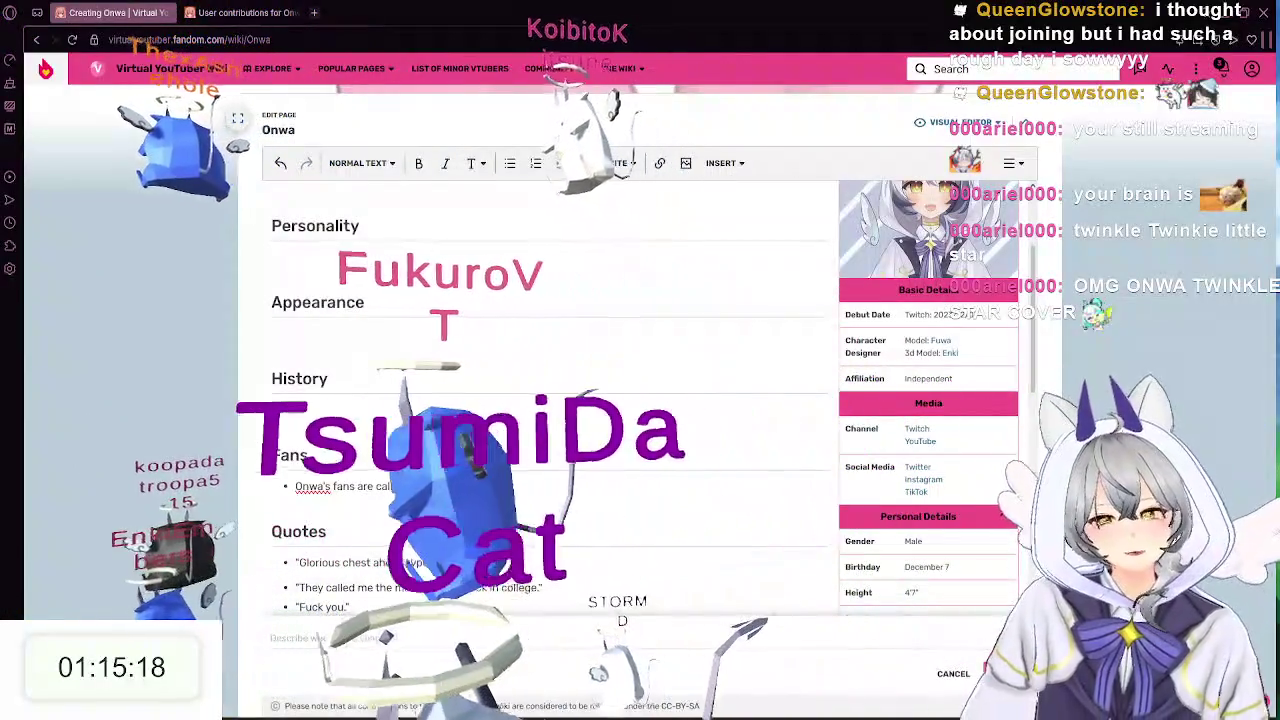
{"action": "scroll", "coordinate": [550, 400], "scroll_direction": "up", "scroll_amount": 1}
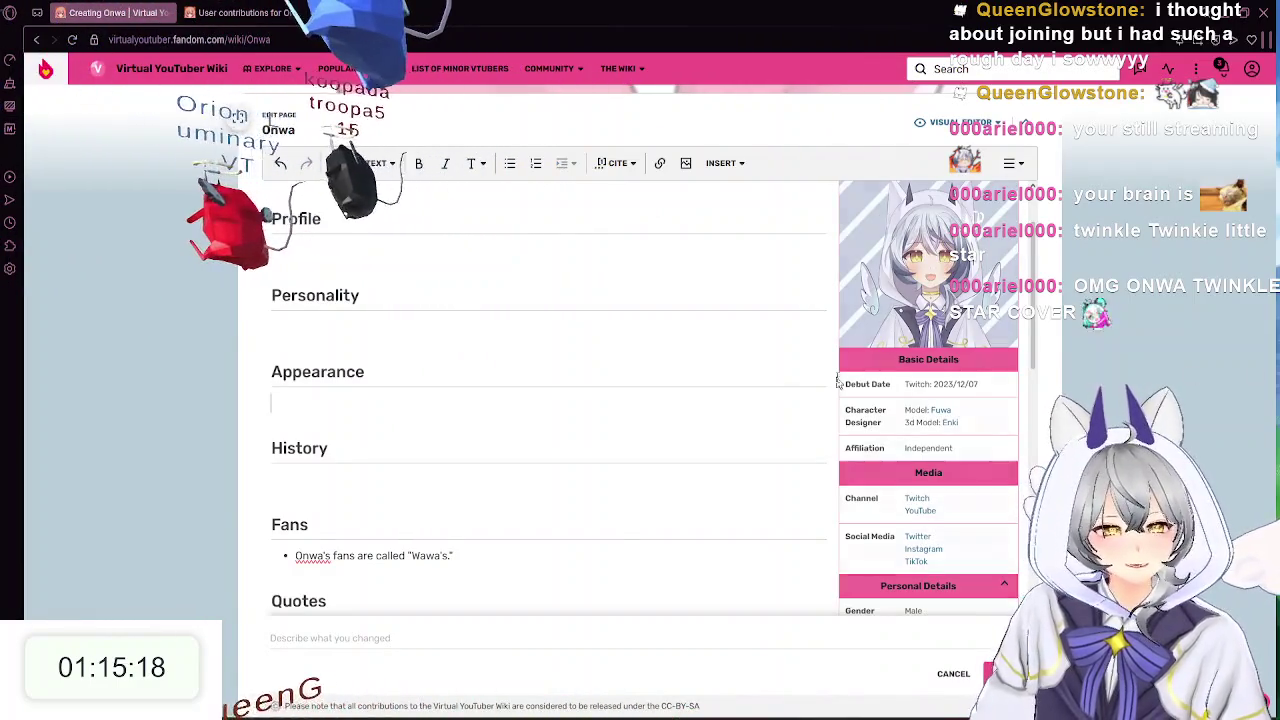
{"action": "scroll", "coordinate": [644, 414], "scroll_direction": "up", "scroll_amount": 1}
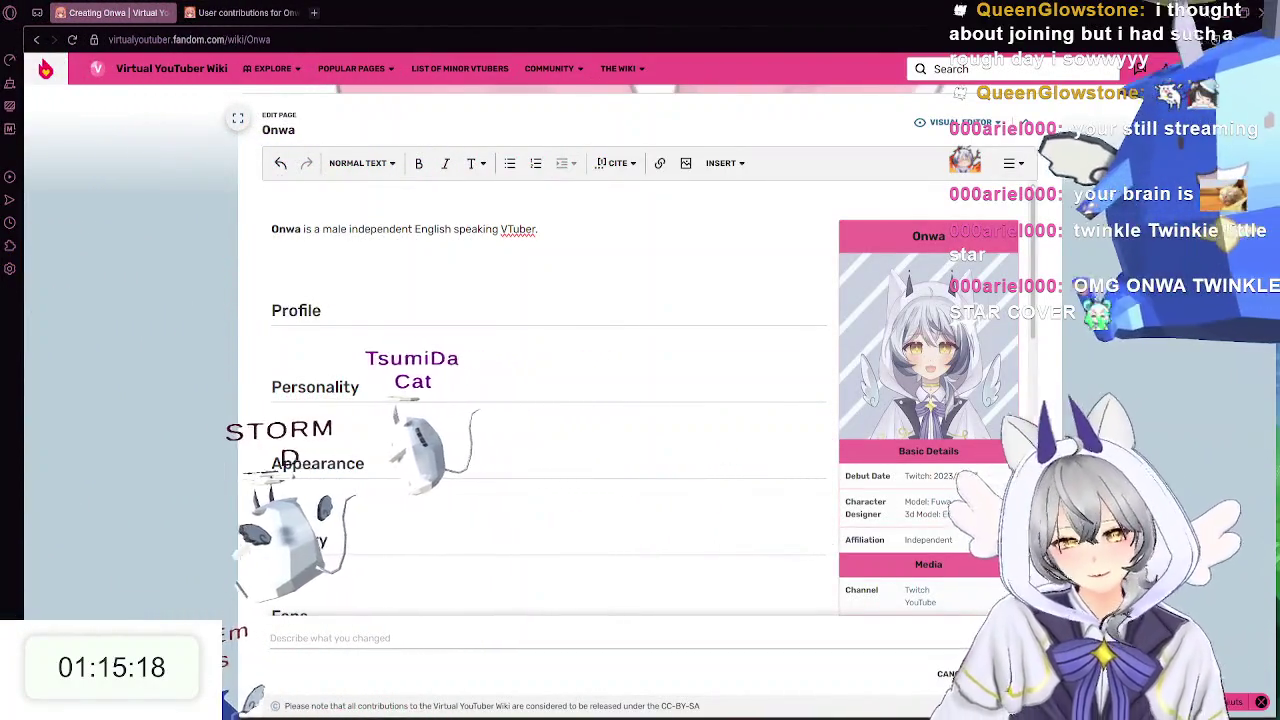
Step: Publish the Onwa page with the edit summary 'Started the Onwa Wiki Page'
{"action": "type", "text": "Set up"}
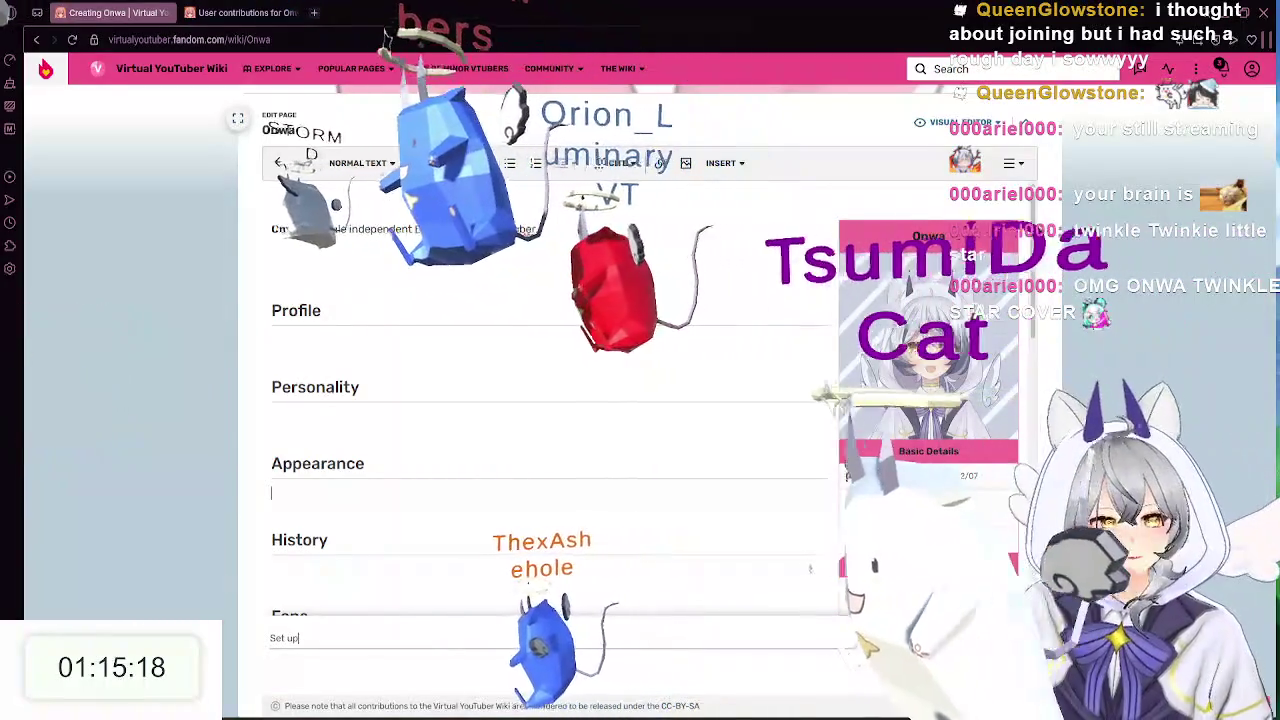
{"action": "left_click", "coordinate": [516, 443]}
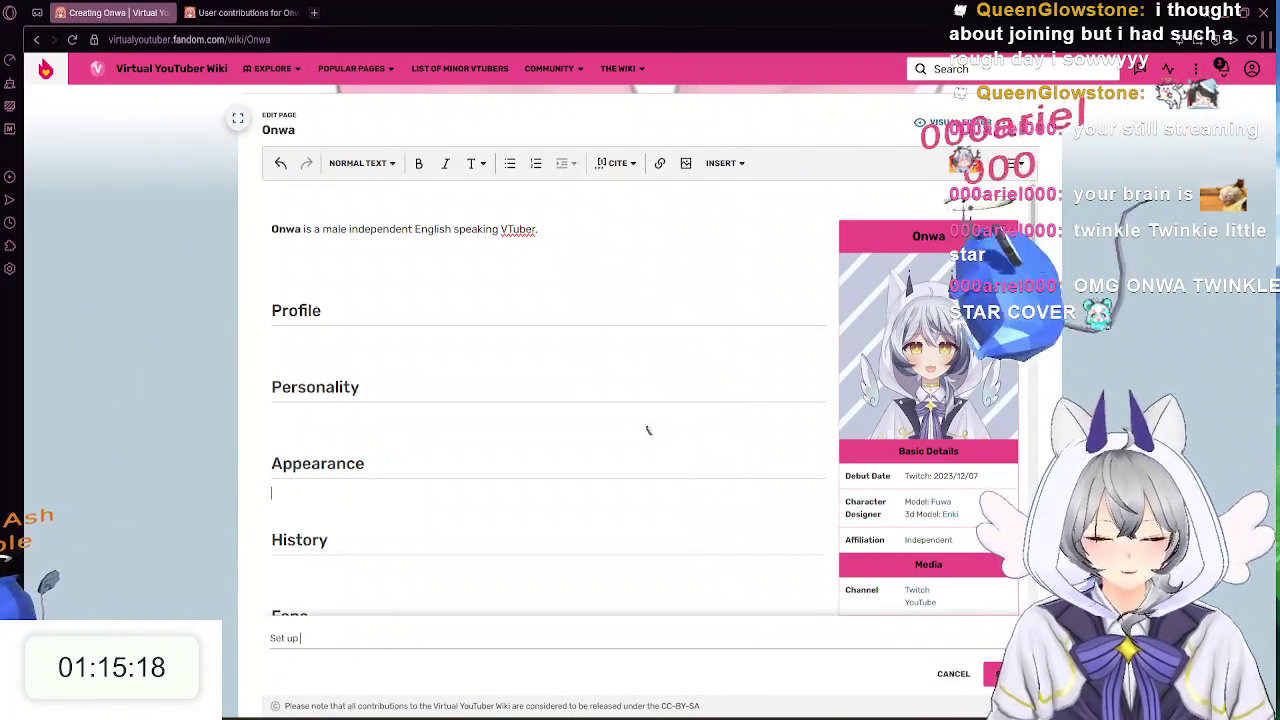
{"action": "type", "text": "t Onwa"}
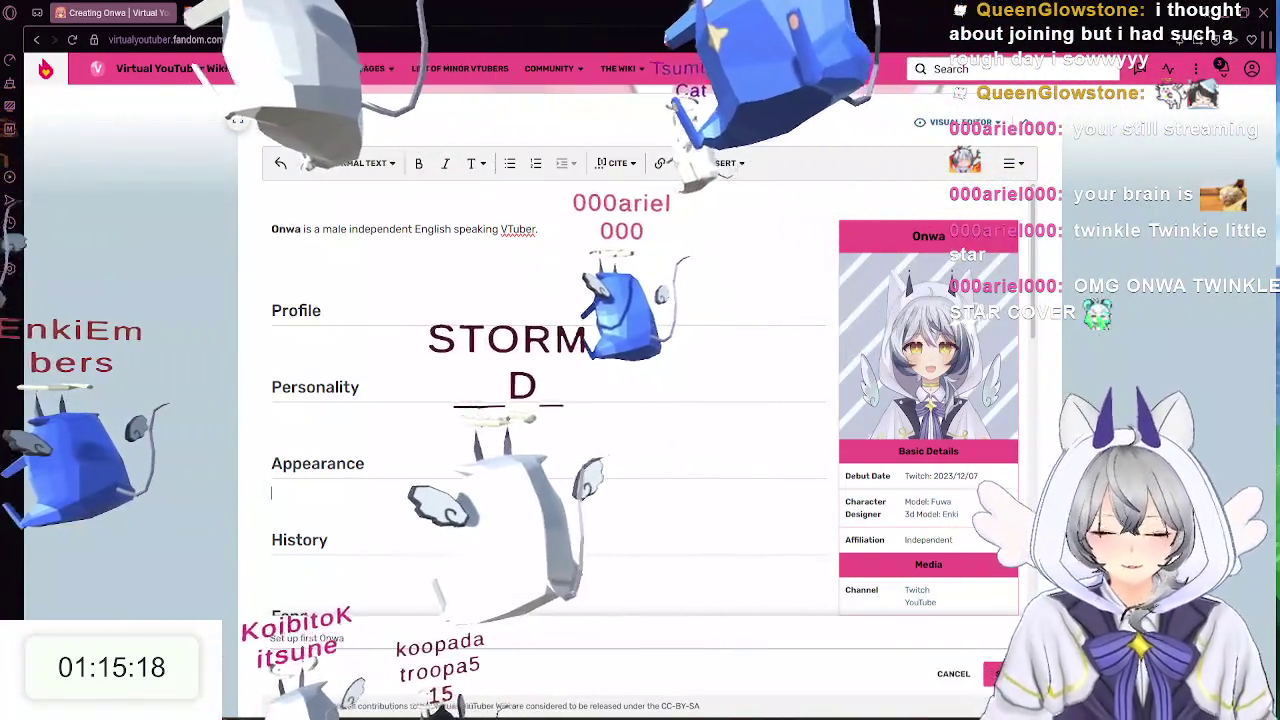
{"action": "key", "text": "BackSpace"}
{"action": "key", "text": "BackSpace"}
{"action": "key", "text": "BackSpace"}
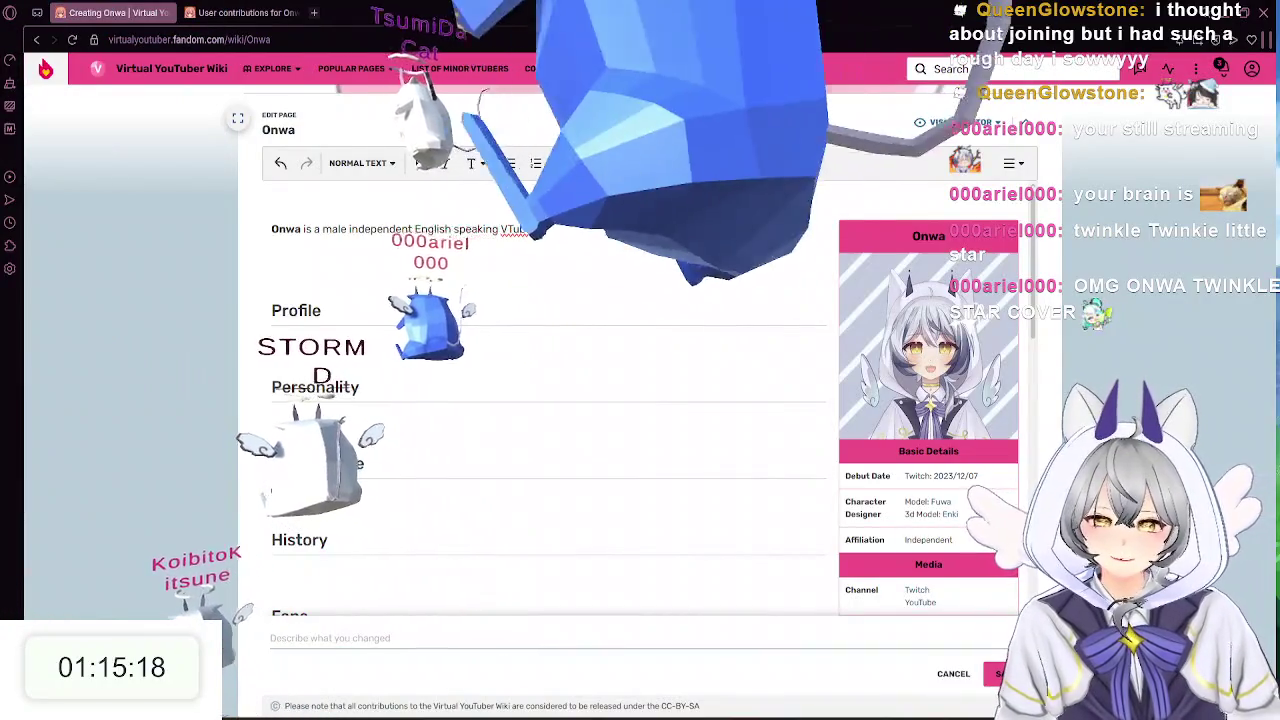
{"action": "left_click", "coordinate": [272, 492]}
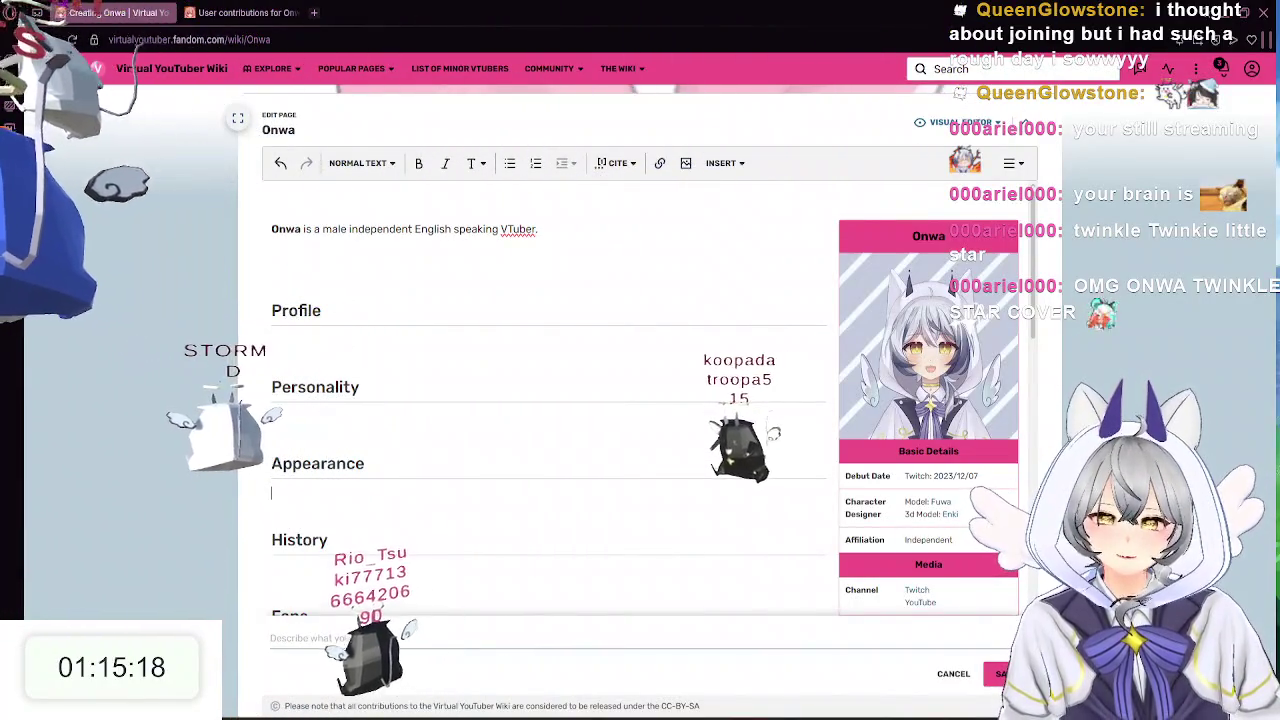
{"action": "type", "text": "e Onwa"}
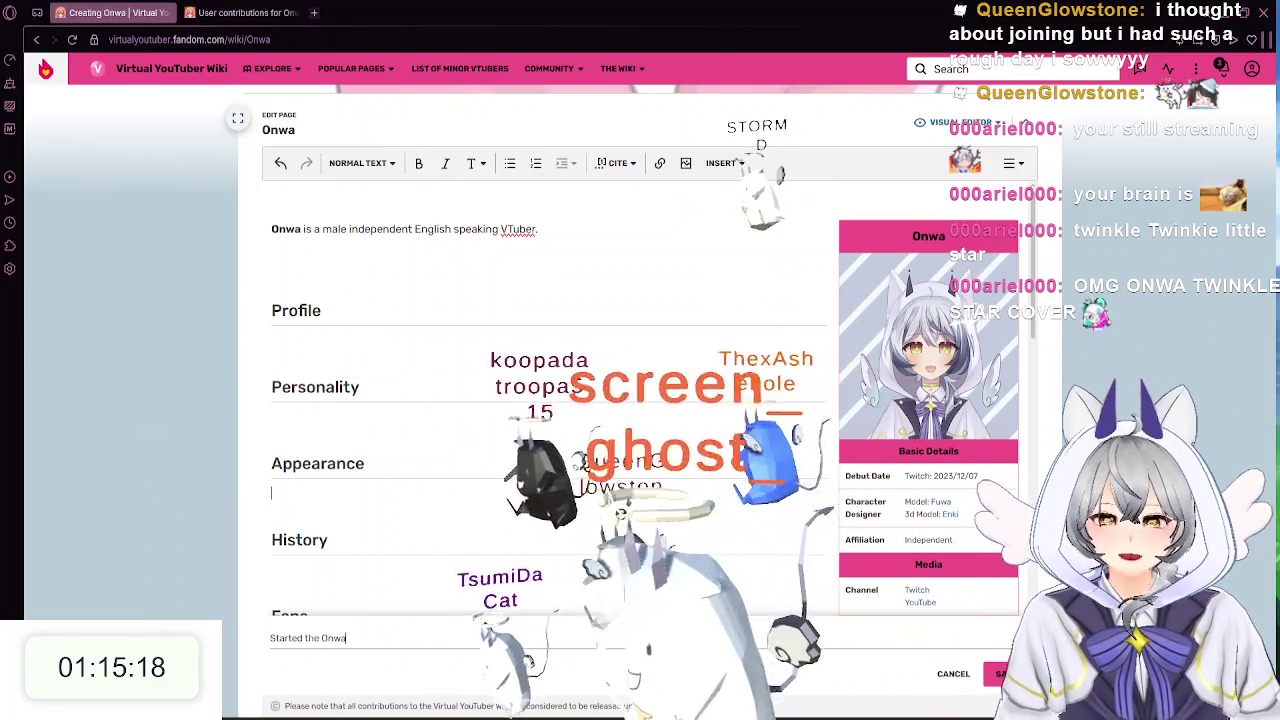
{"action": "type", "text": " Wiki Page"}
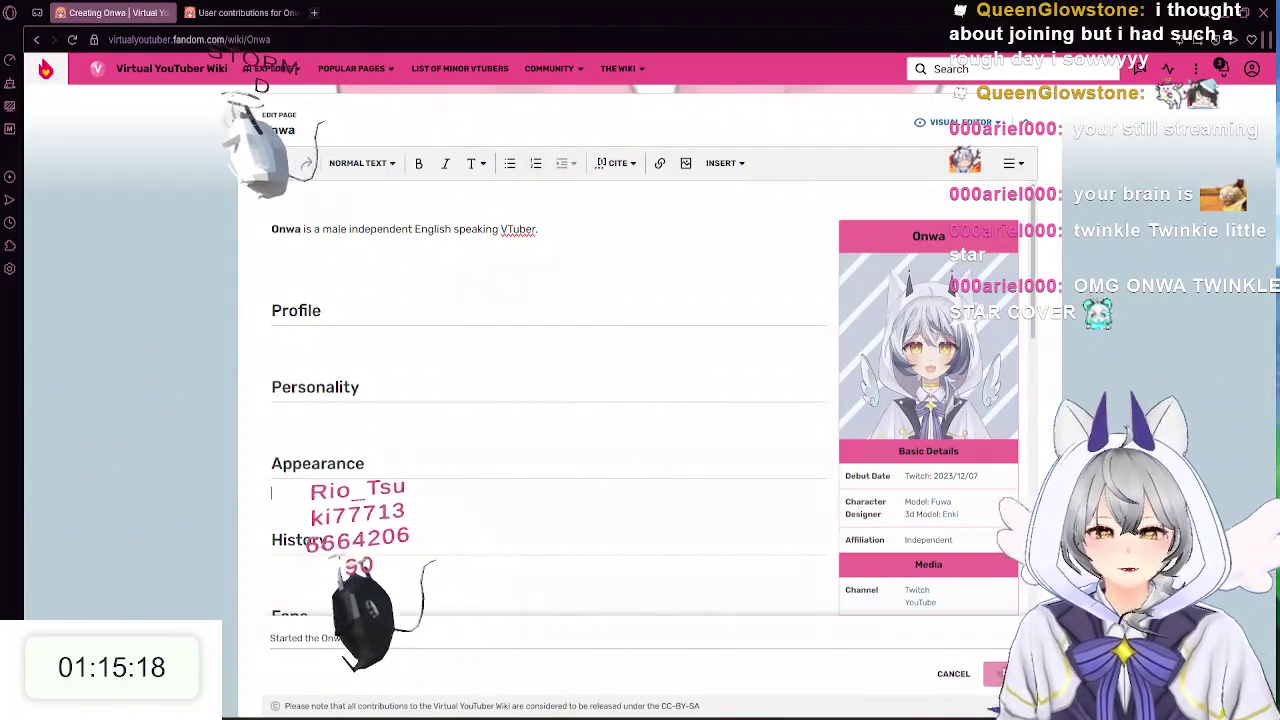
{"action": "key", "text": "Return"}
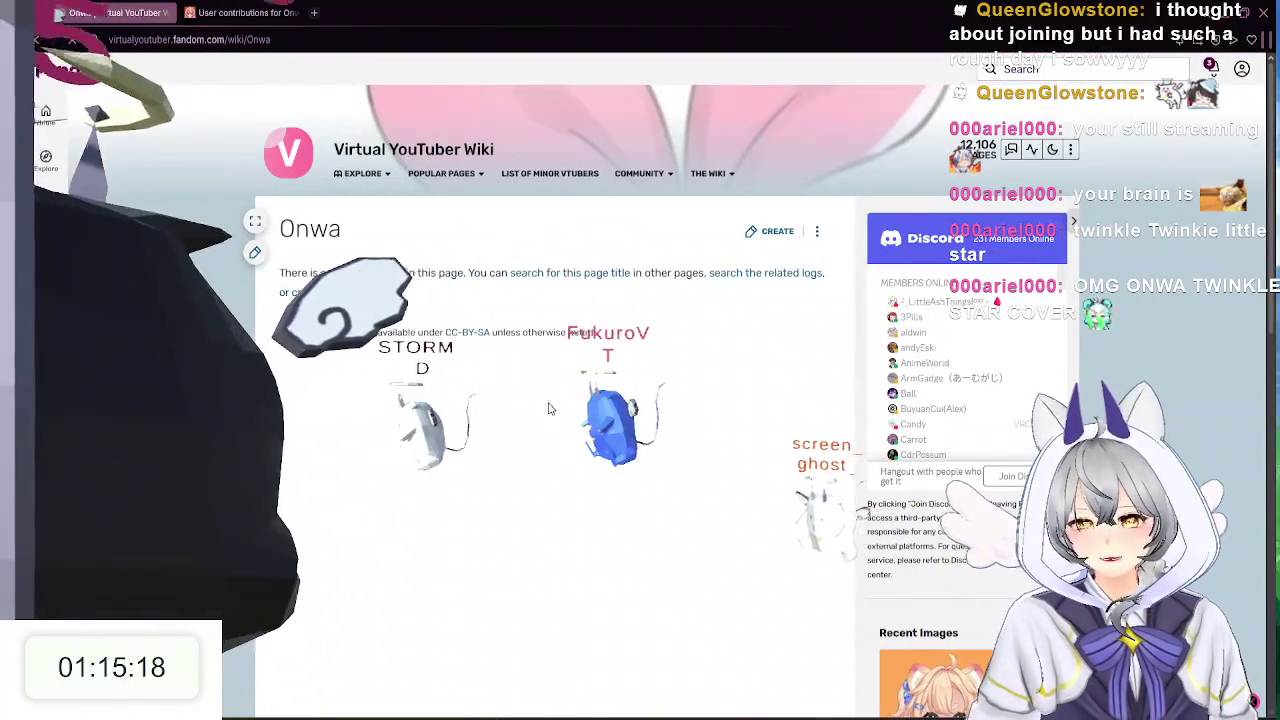
Step: Look over the live Onwa page and its infobox, then open it in the visual editor
{"action": "scroll", "coordinate": [546, 380], "scroll_direction": "down", "scroll_amount": 5}
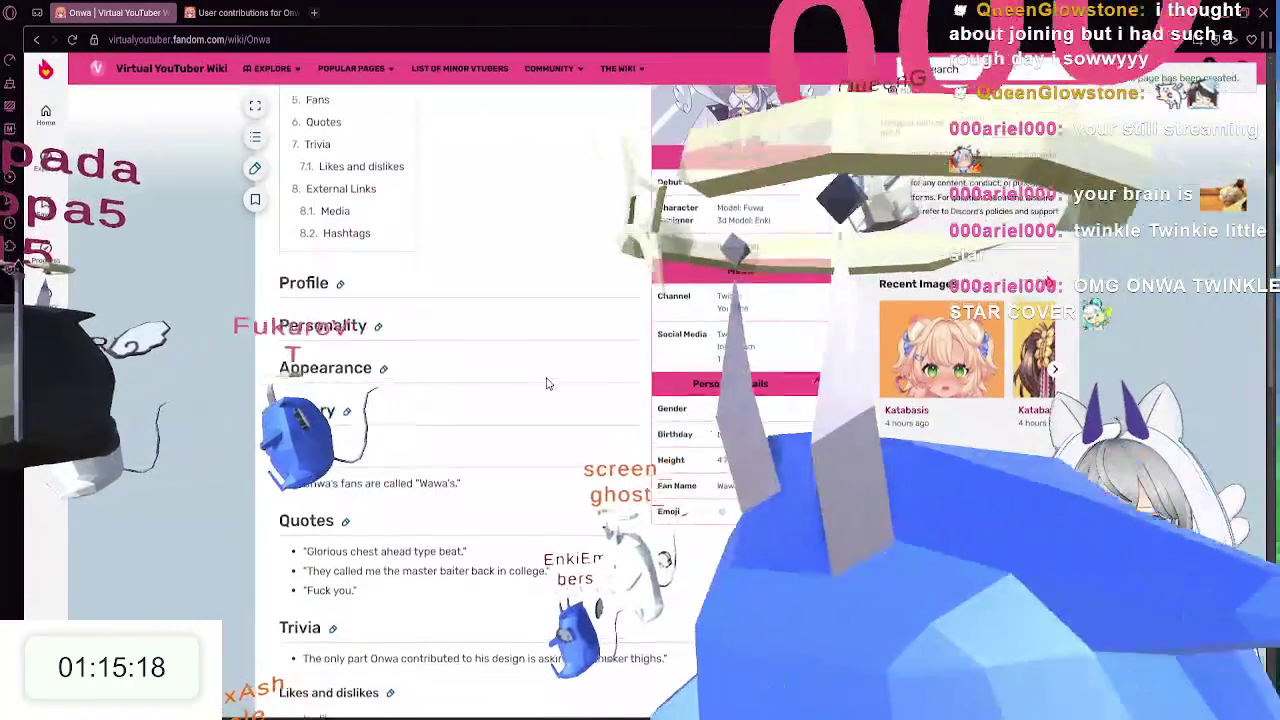
{"action": "scroll", "coordinate": [543, 378], "scroll_direction": "up", "scroll_amount": 5}
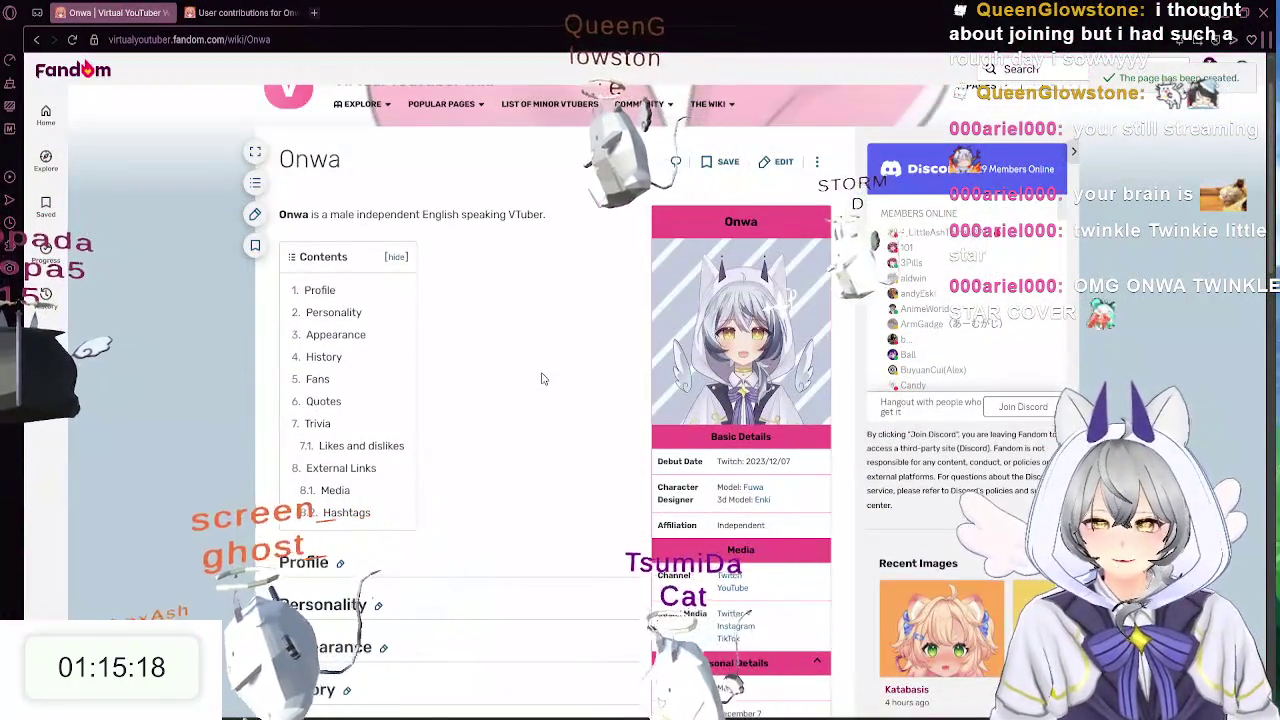
{"action": "scroll", "coordinate": [535, 374], "scroll_direction": "down", "scroll_amount": 3}
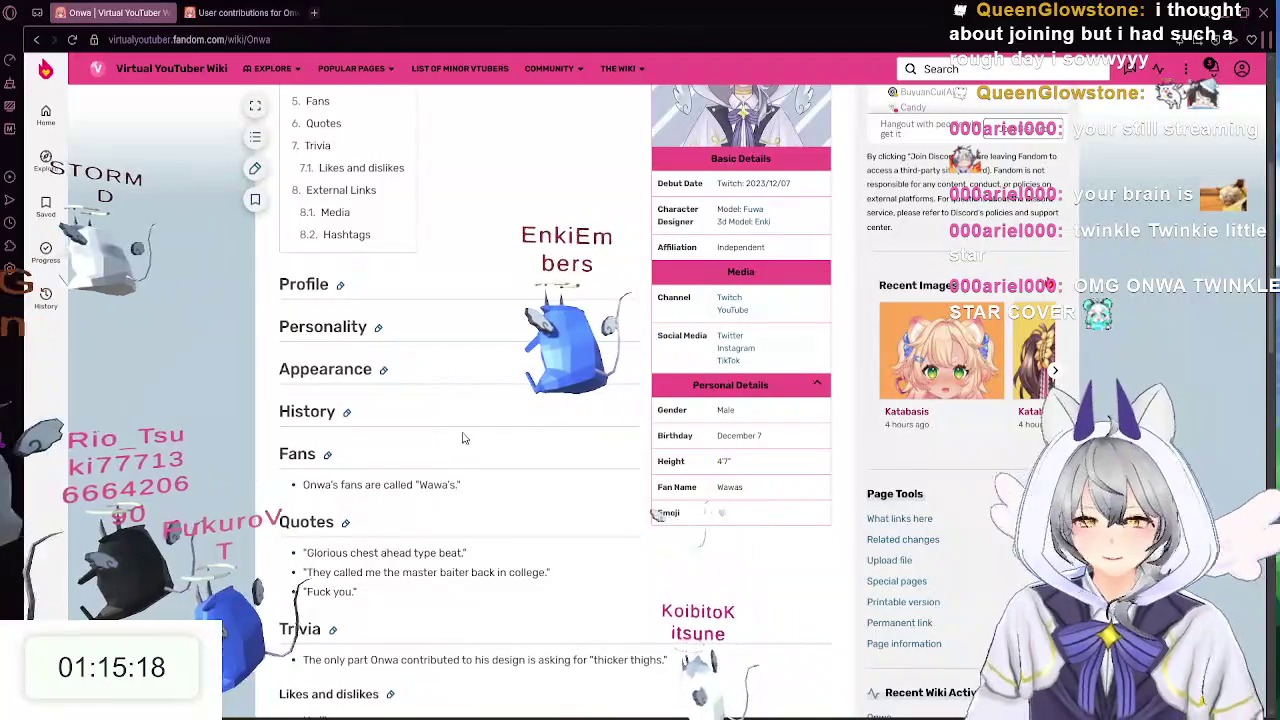
{"action": "scroll", "coordinate": [444, 440], "scroll_direction": "up", "scroll_amount": 2}
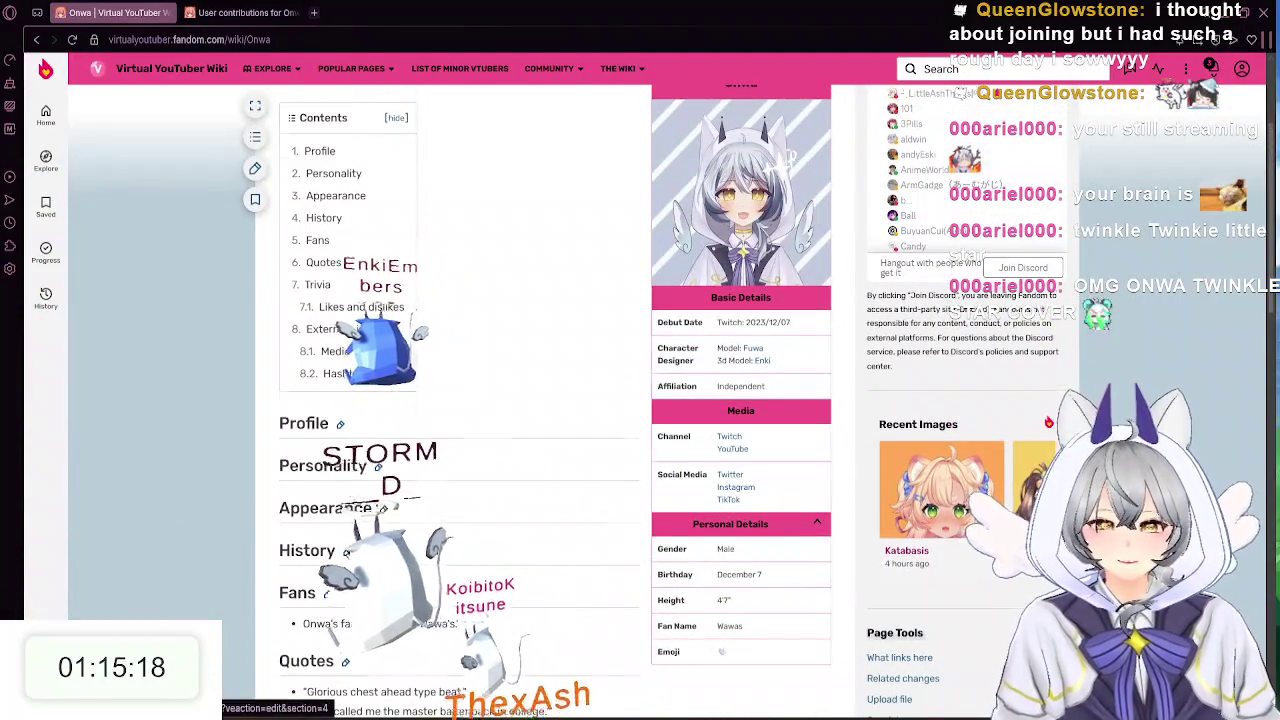
{"action": "left_click", "coordinate": [346, 551]}
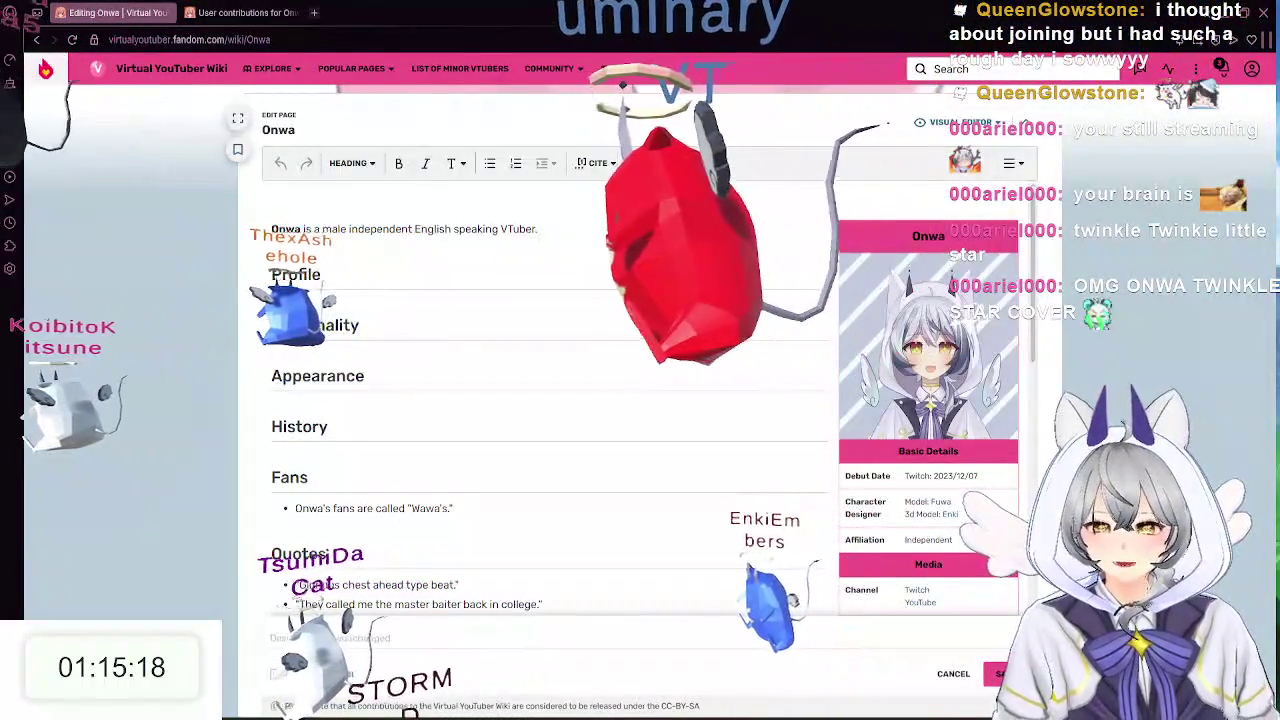
Step: Insert the Secstub incomplete-section notice under the History heading
{"action": "key", "text": "Return"}
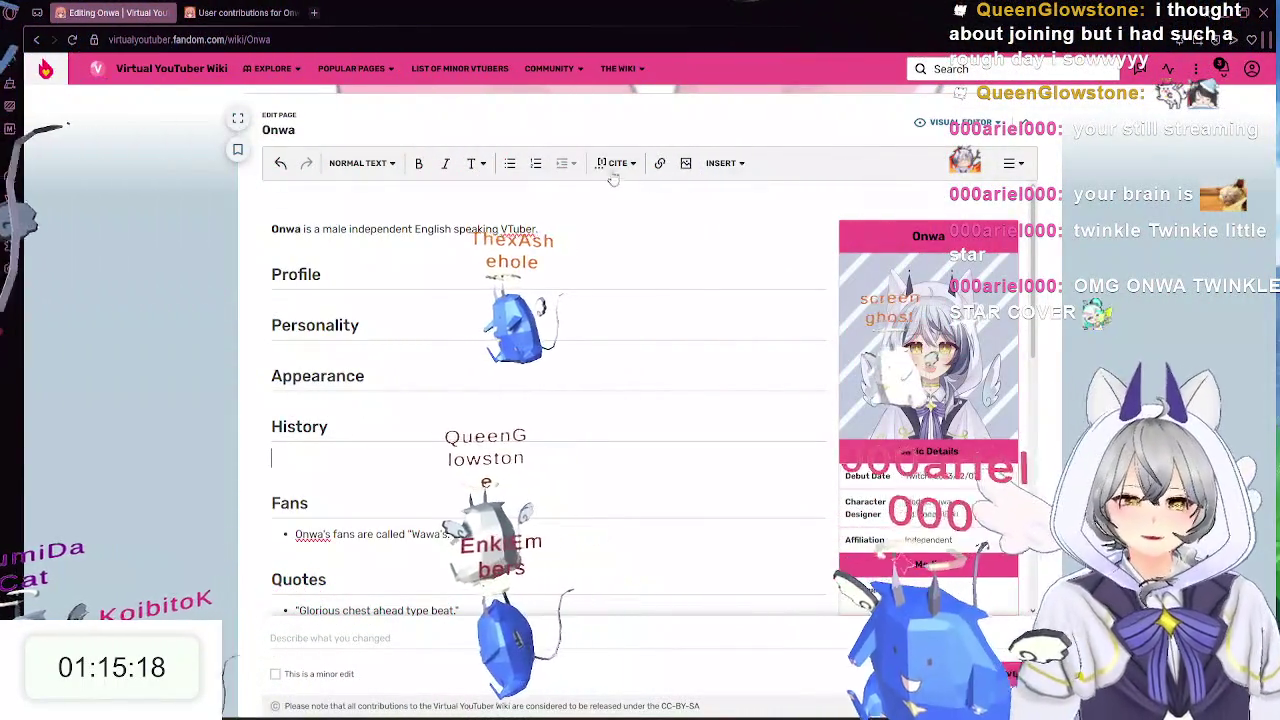
{"action": "left_click", "coordinate": [720, 163]}
{"action": "left_click", "coordinate": [728, 191]}
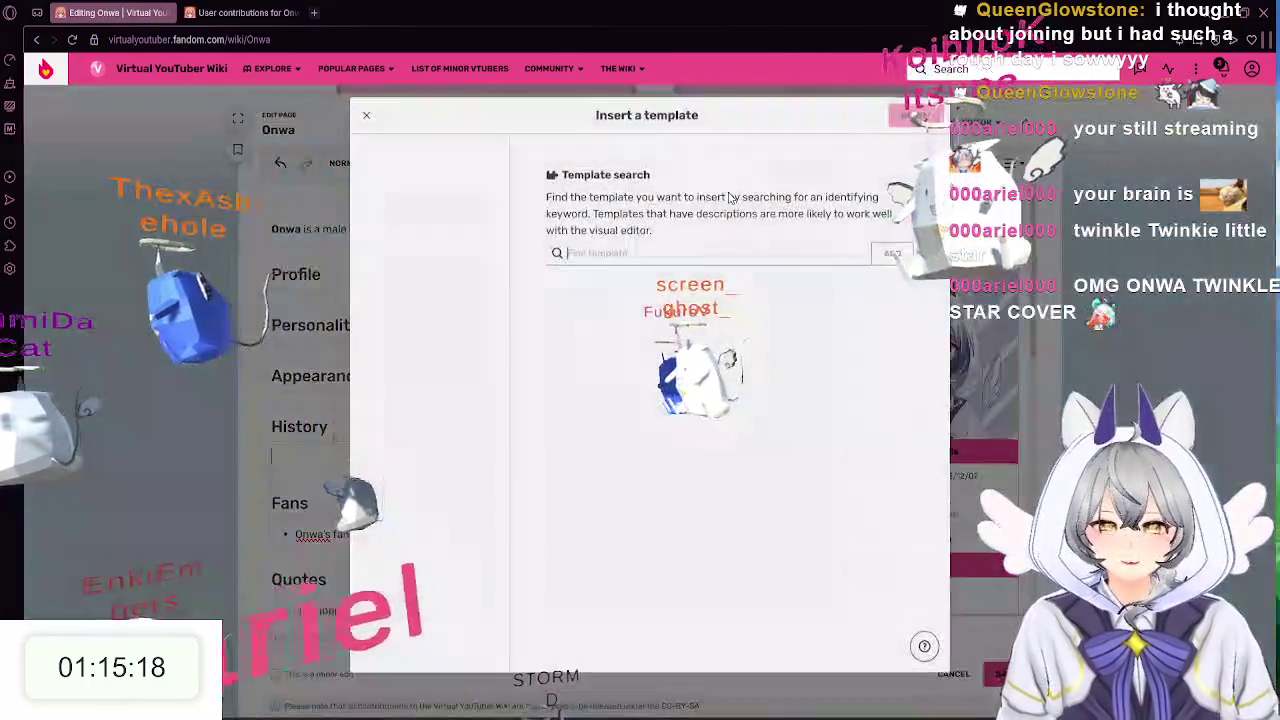
{"action": "type", "text": "cstub"}
{"action": "left_click", "coordinate": [612, 284]}
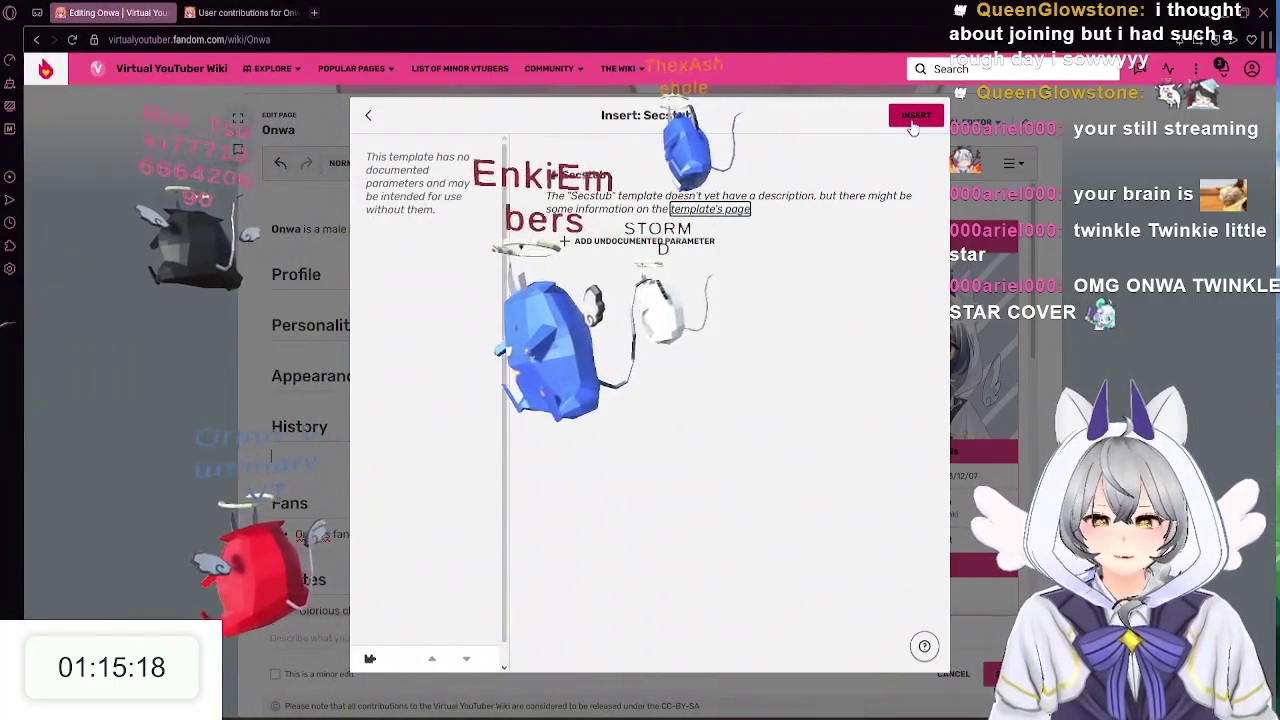
{"action": "key", "text": "ctrl+Return"}
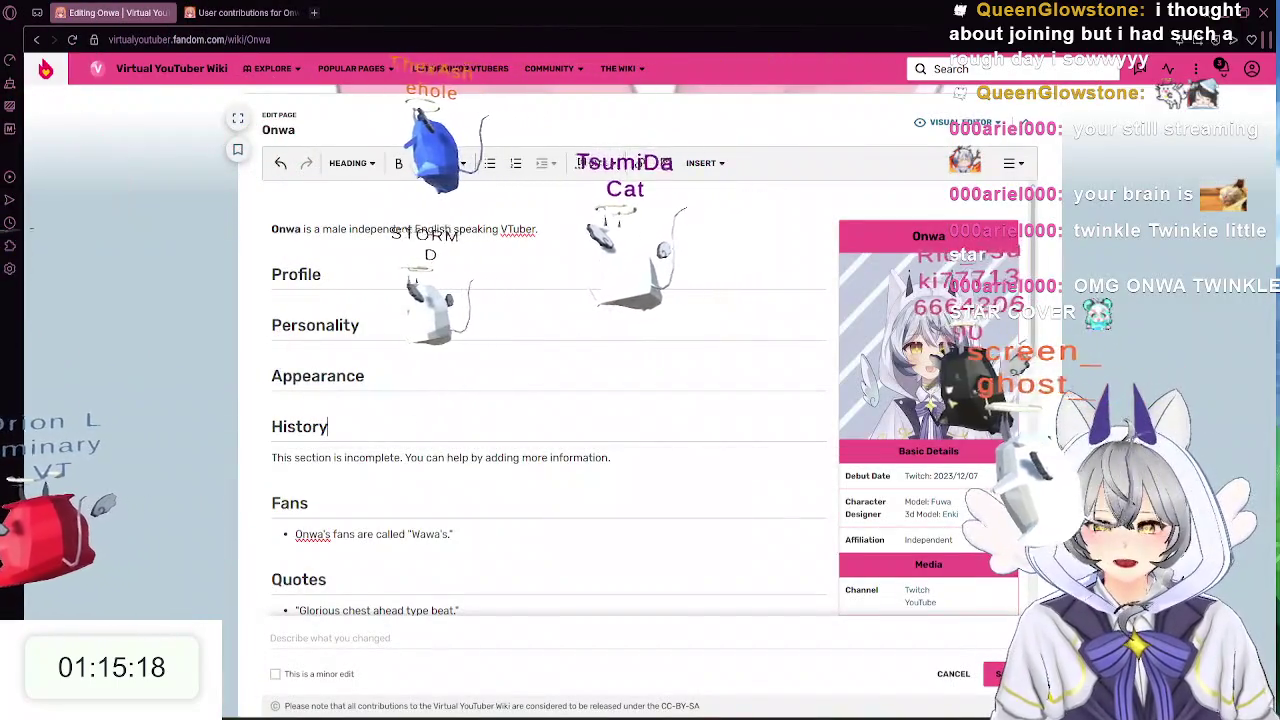
Step: Add Secstub notices under the Appearance and Personality headings
{"action": "key", "text": "Return"}
{"action": "left_click", "coordinate": [718, 165]}
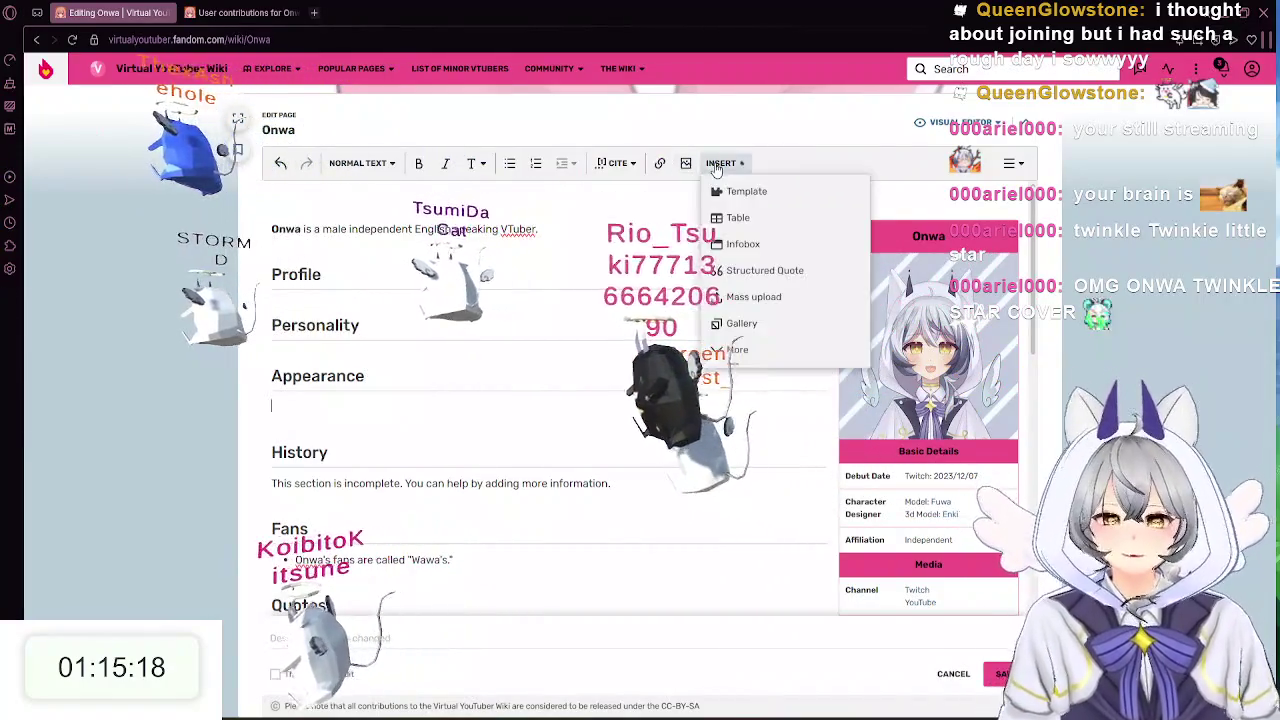
{"action": "left_click", "coordinate": [774, 196]}
{"action": "type", "text": "s"}
{"action": "type", "text": "stub"}
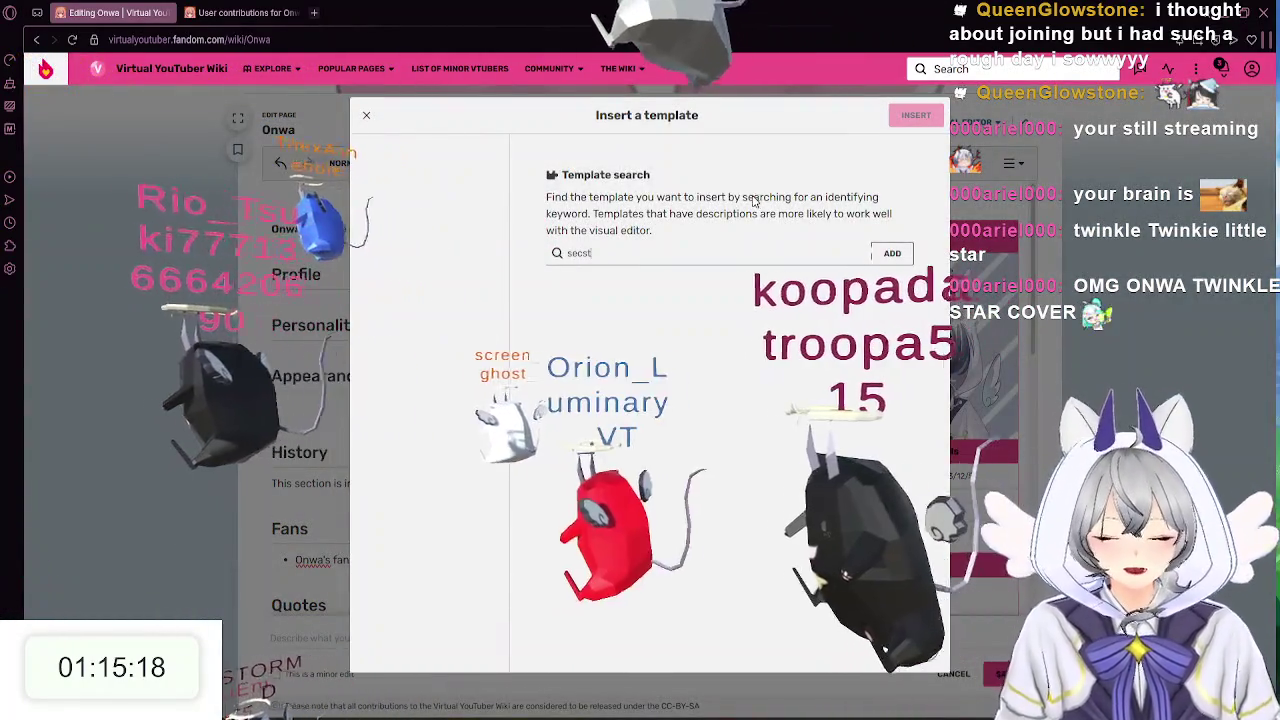
{"action": "left_click", "coordinate": [720, 290]}
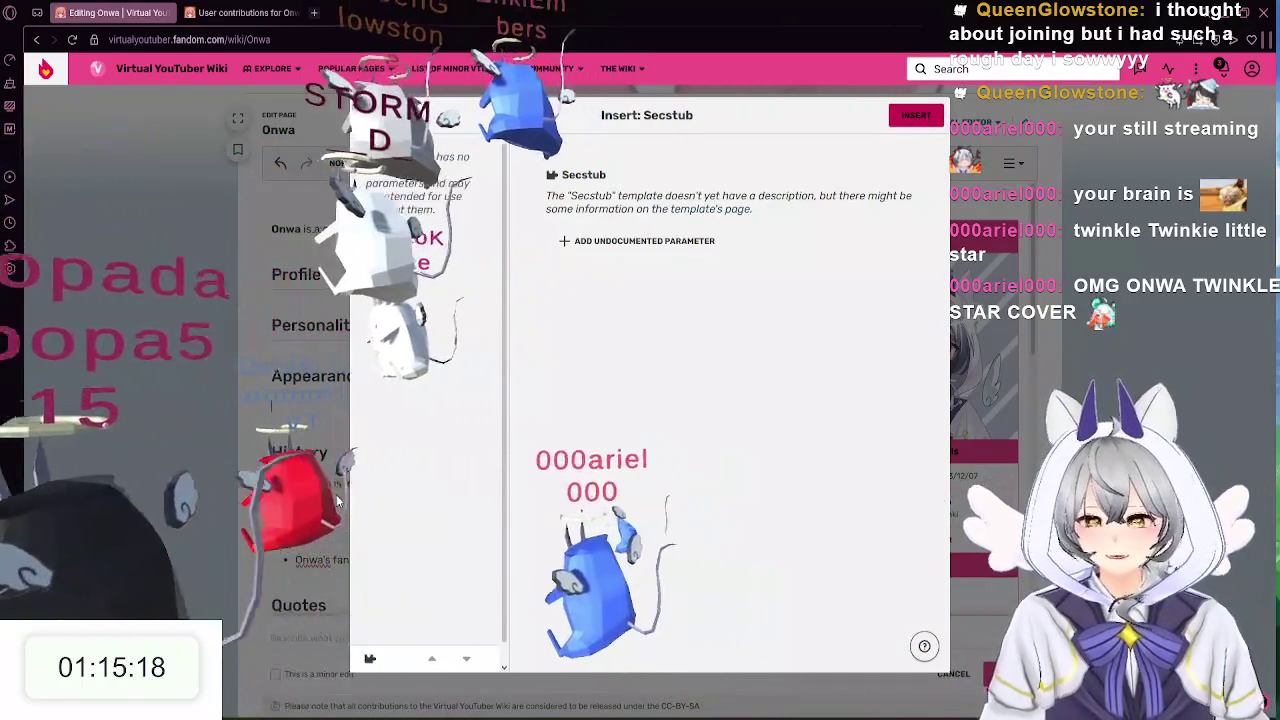
{"action": "left_click", "coordinate": [916, 115]}
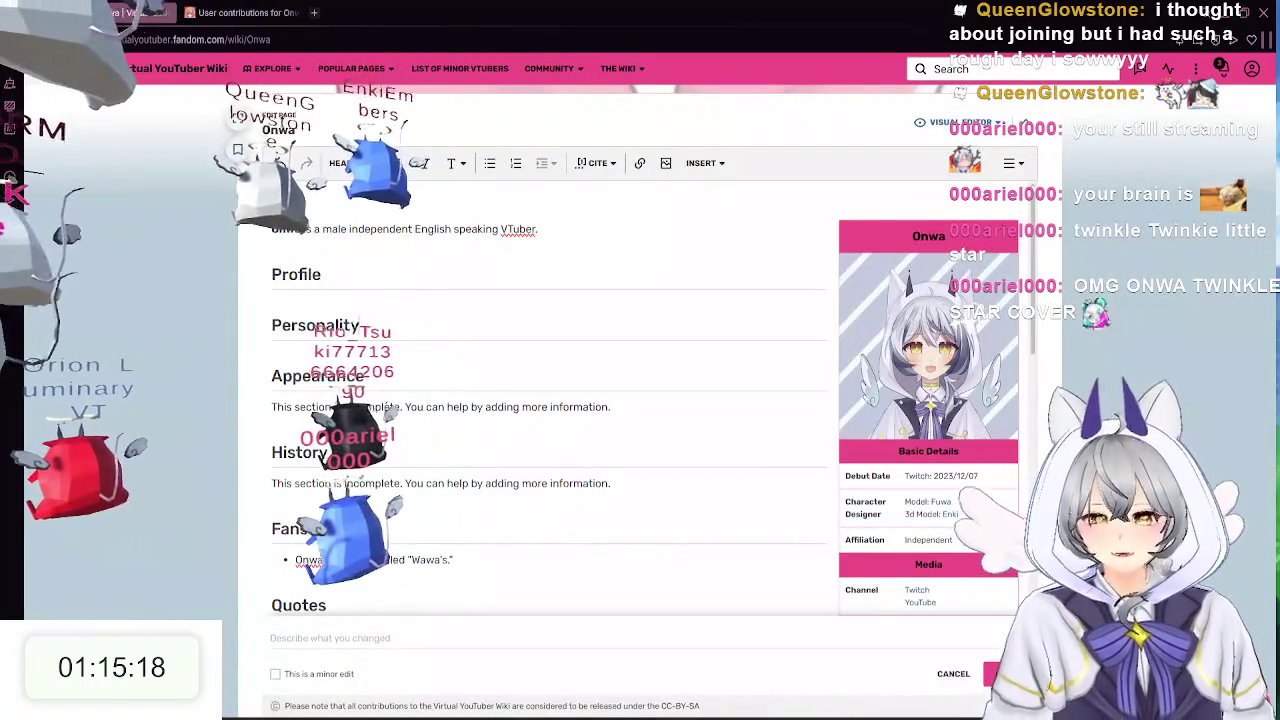
{"action": "left_click", "coordinate": [720, 162]}
{"action": "left_click", "coordinate": [740, 190]}
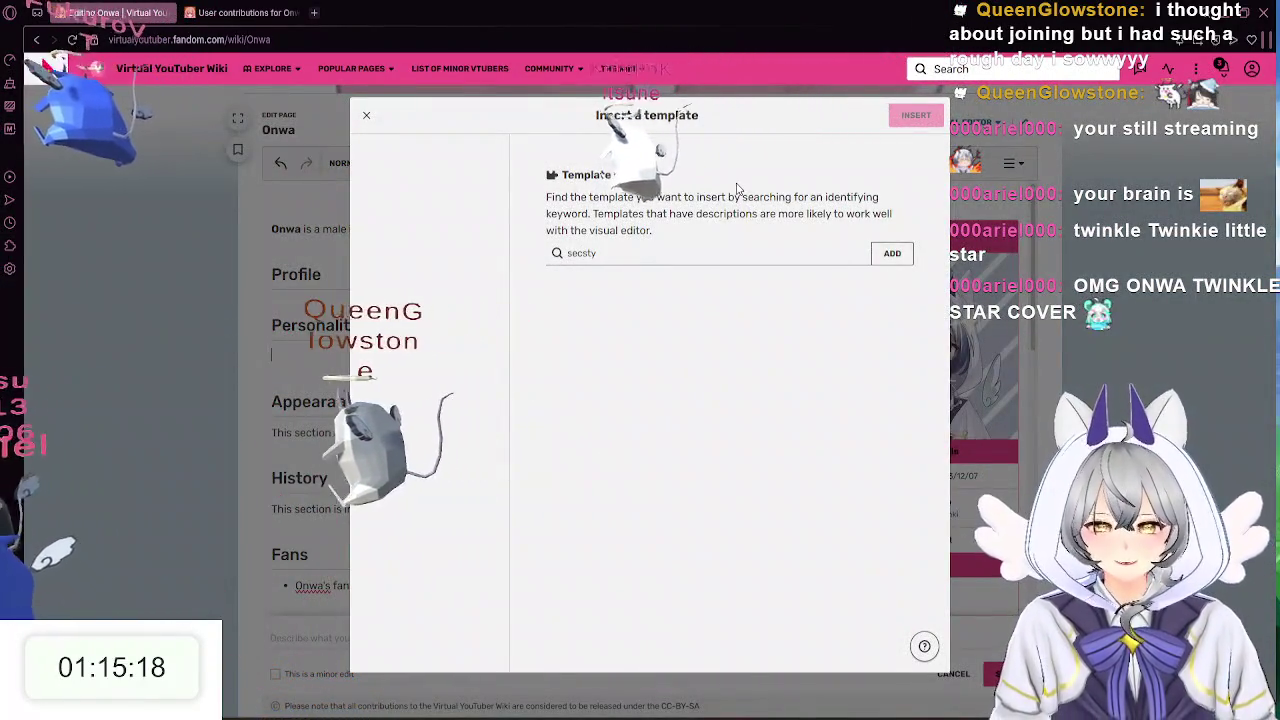
{"action": "left_click", "coordinate": [765, 284]}
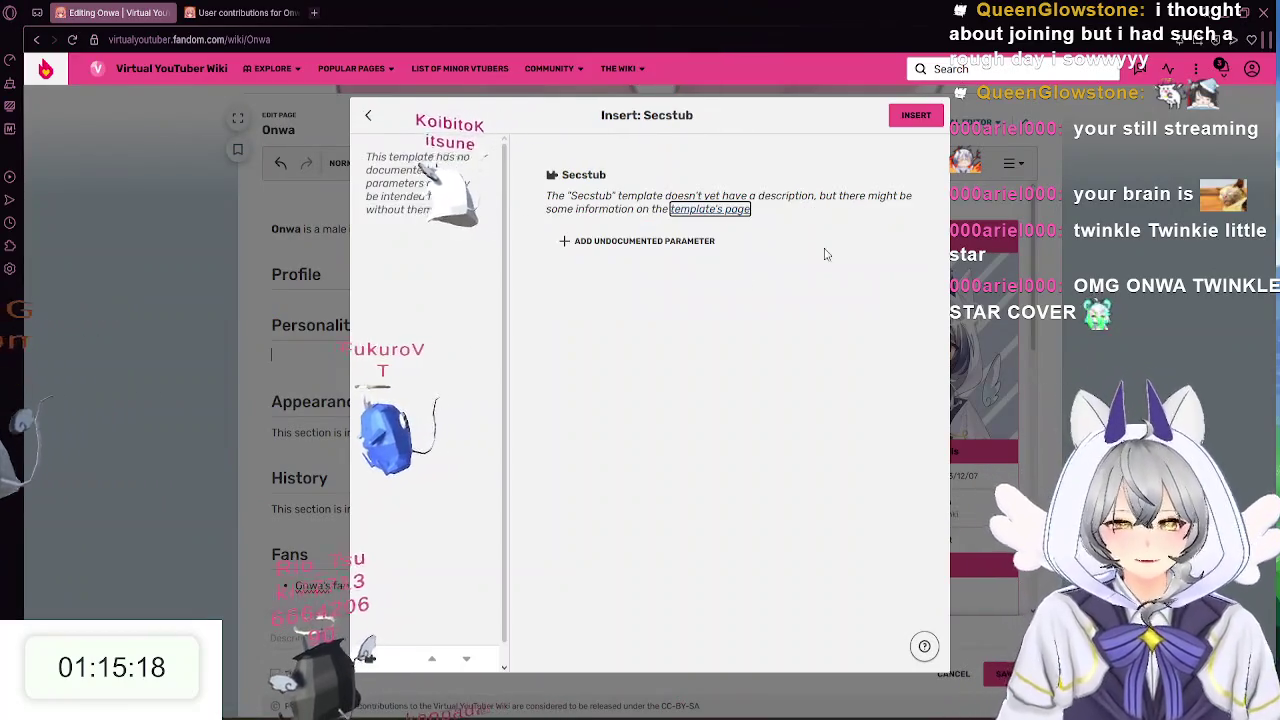
{"action": "left_click", "coordinate": [916, 116]}
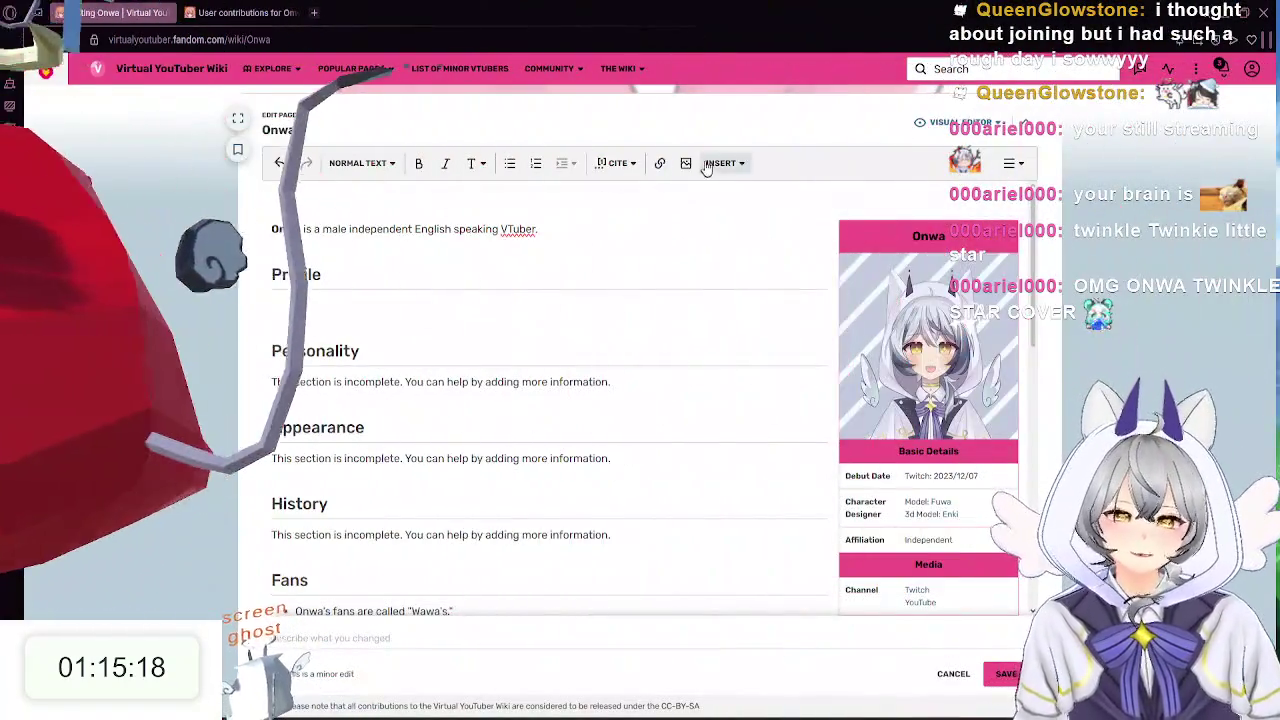
Step: Add a Secstub notice under Profile and save with summary 'Inserted Incomplete Notifiers'
{"action": "left_click", "coordinate": [725, 162]}
{"action": "left_click", "coordinate": [742, 191]}
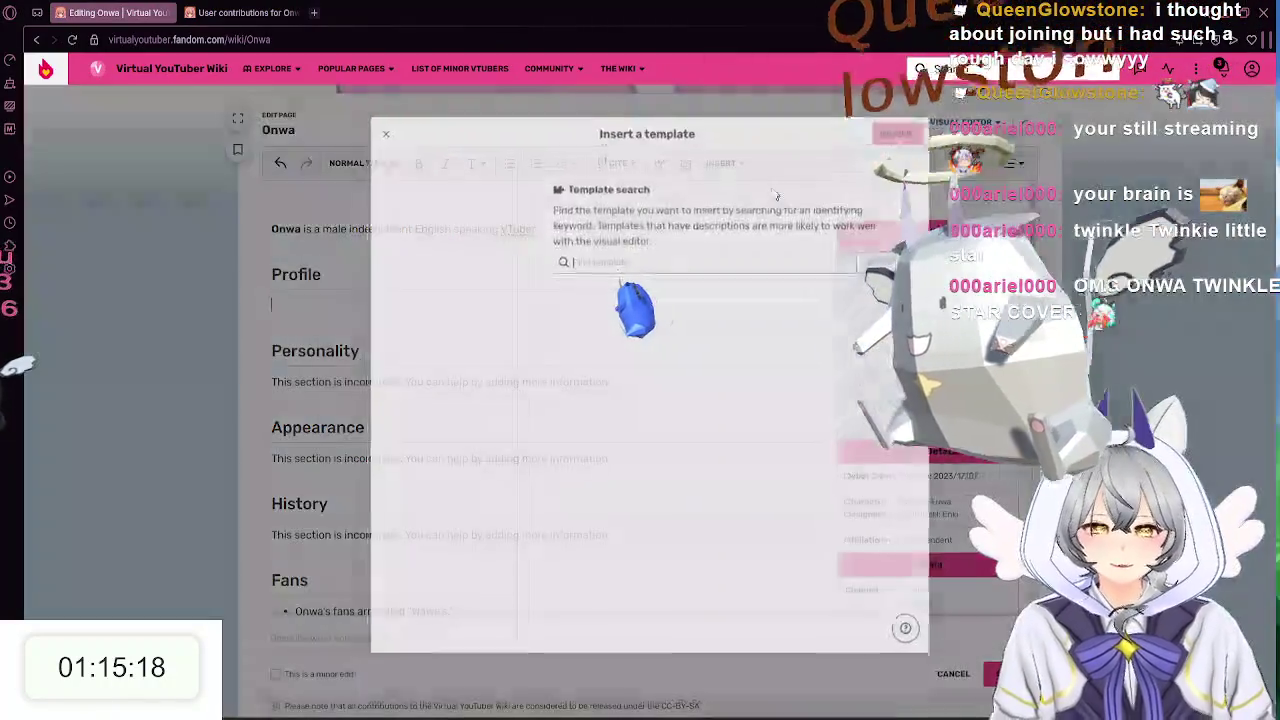
{"action": "type", "text": "secstub"}
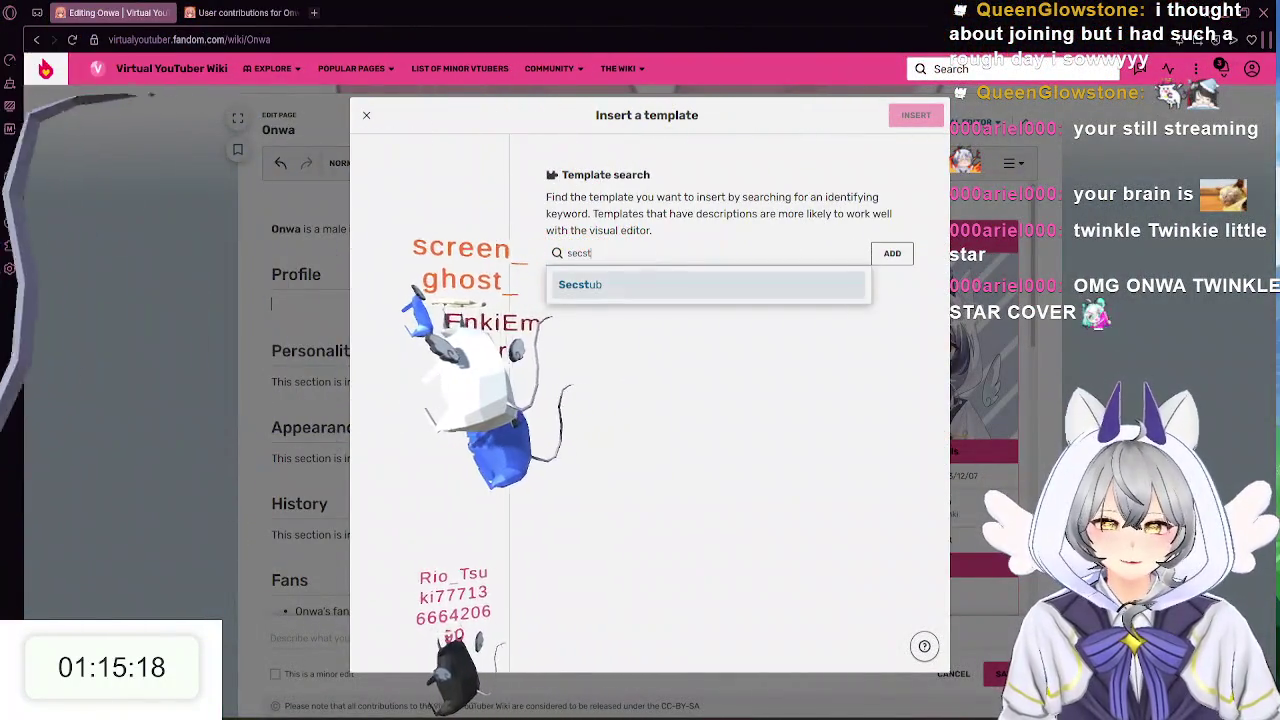
{"action": "left_click", "coordinate": [643, 286]}
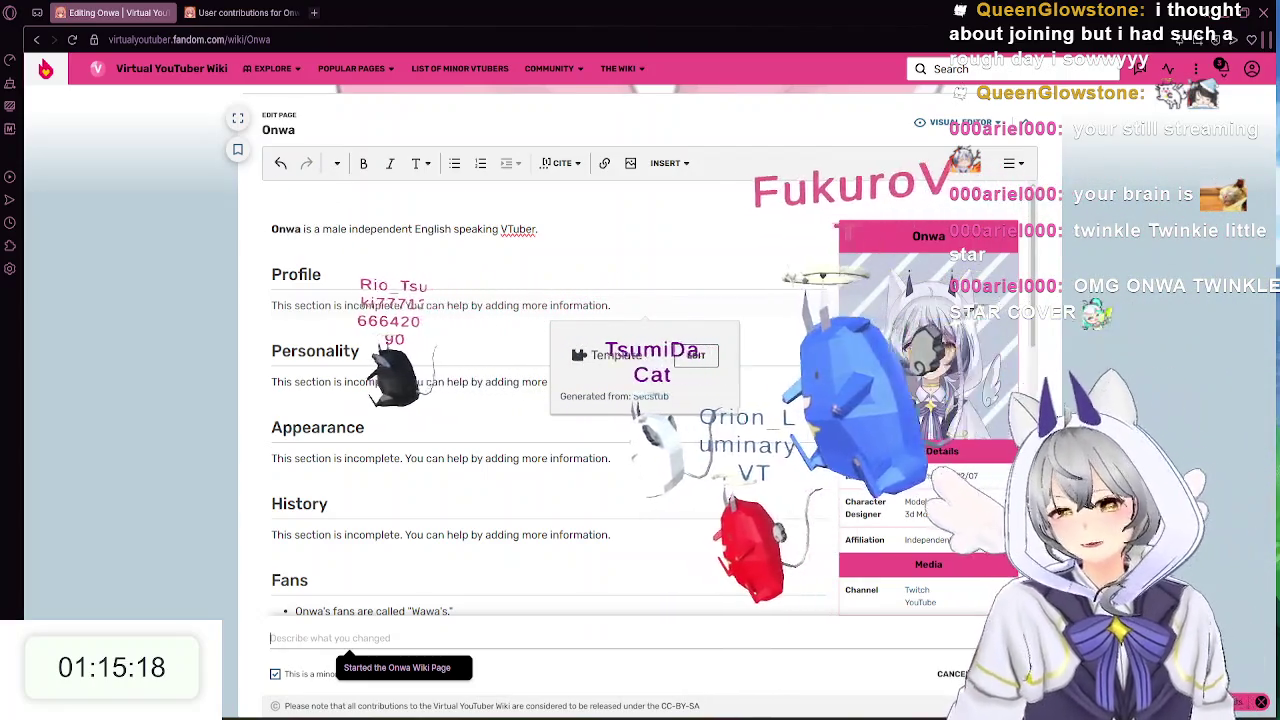
{"action": "type", "text": "Inserte"}
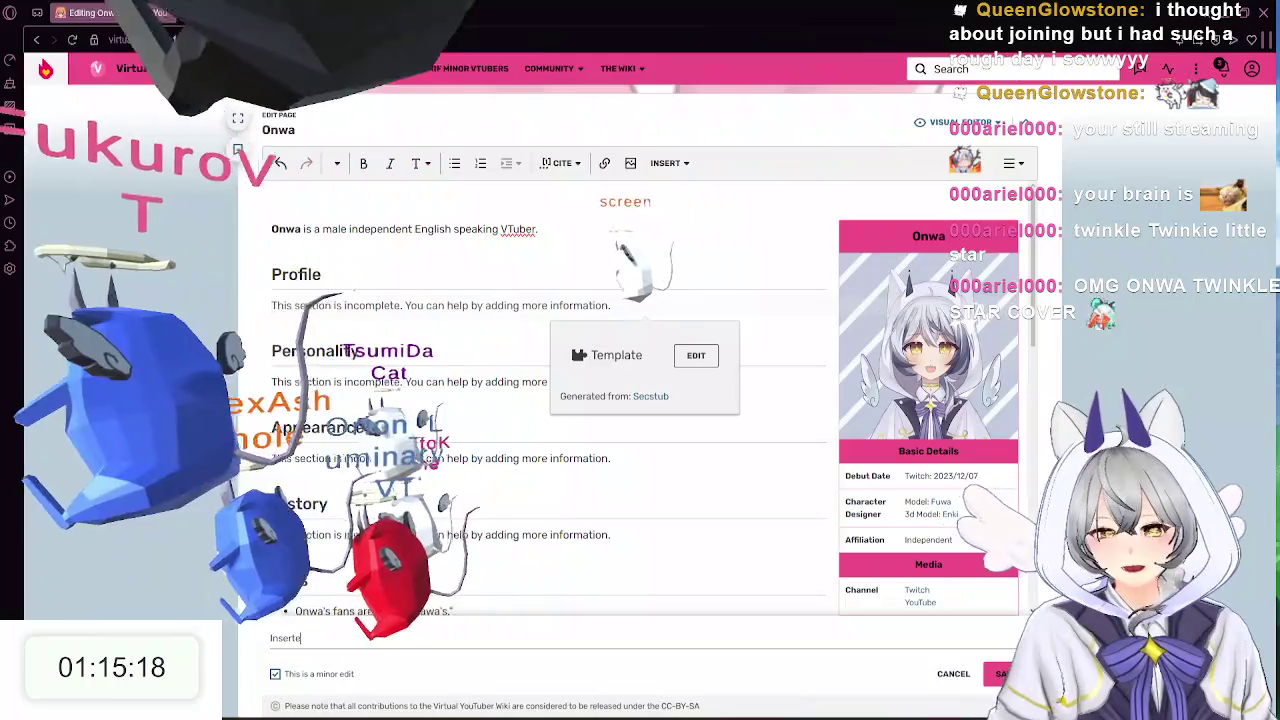
{"action": "type", "text": "d Incomplete Notifiers"}
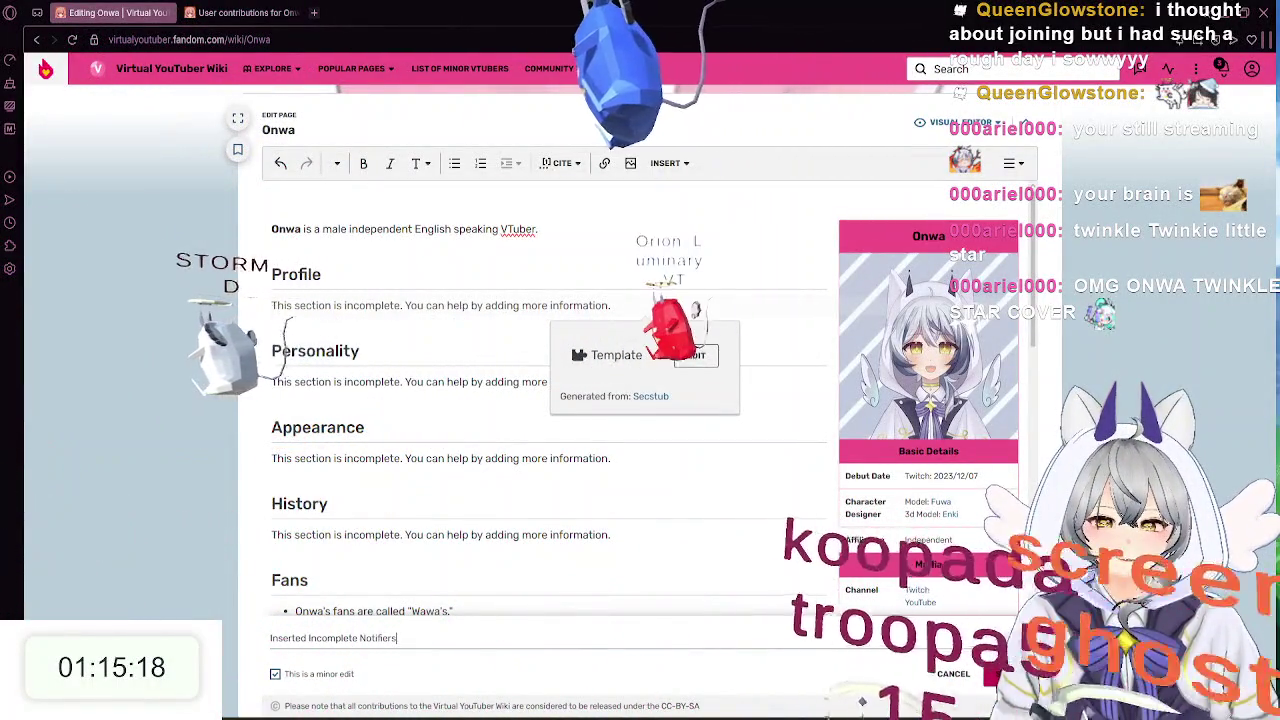
{"action": "key", "text": "Return"}
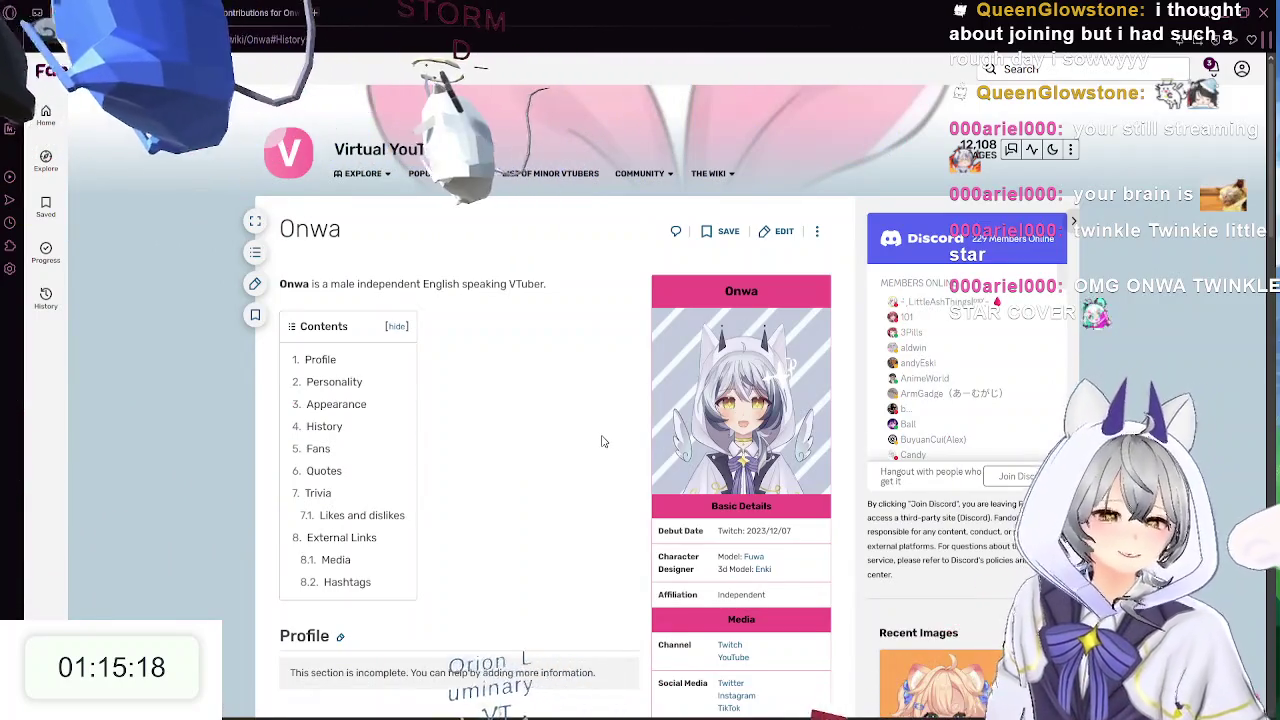
{"action": "scroll", "coordinate": [534, 453], "scroll_direction": "down", "scroll_amount": 15}
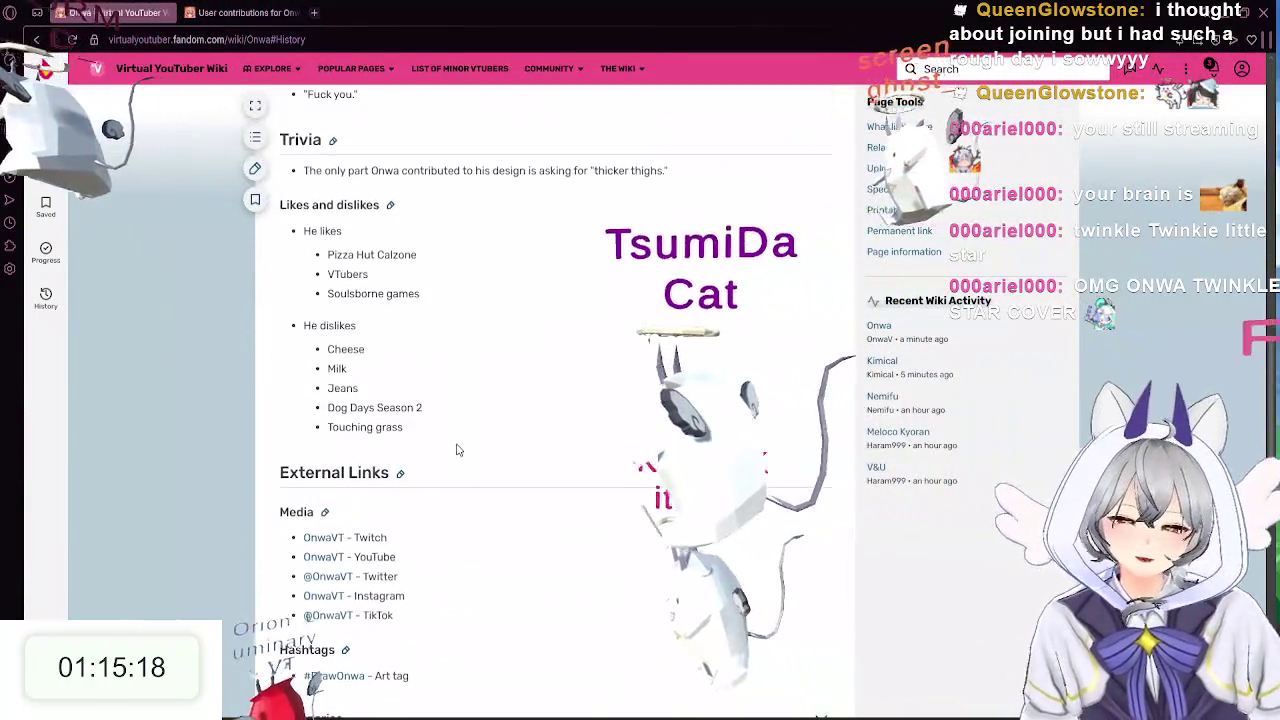
{"action": "scroll", "coordinate": [400, 480], "scroll_direction": "up", "scroll_amount": 2}
{"action": "scroll", "coordinate": [390, 420], "scroll_direction": "down", "scroll_amount": 3}
{"action": "scroll", "coordinate": [370, 330], "scroll_direction": "up", "scroll_amount": 3}
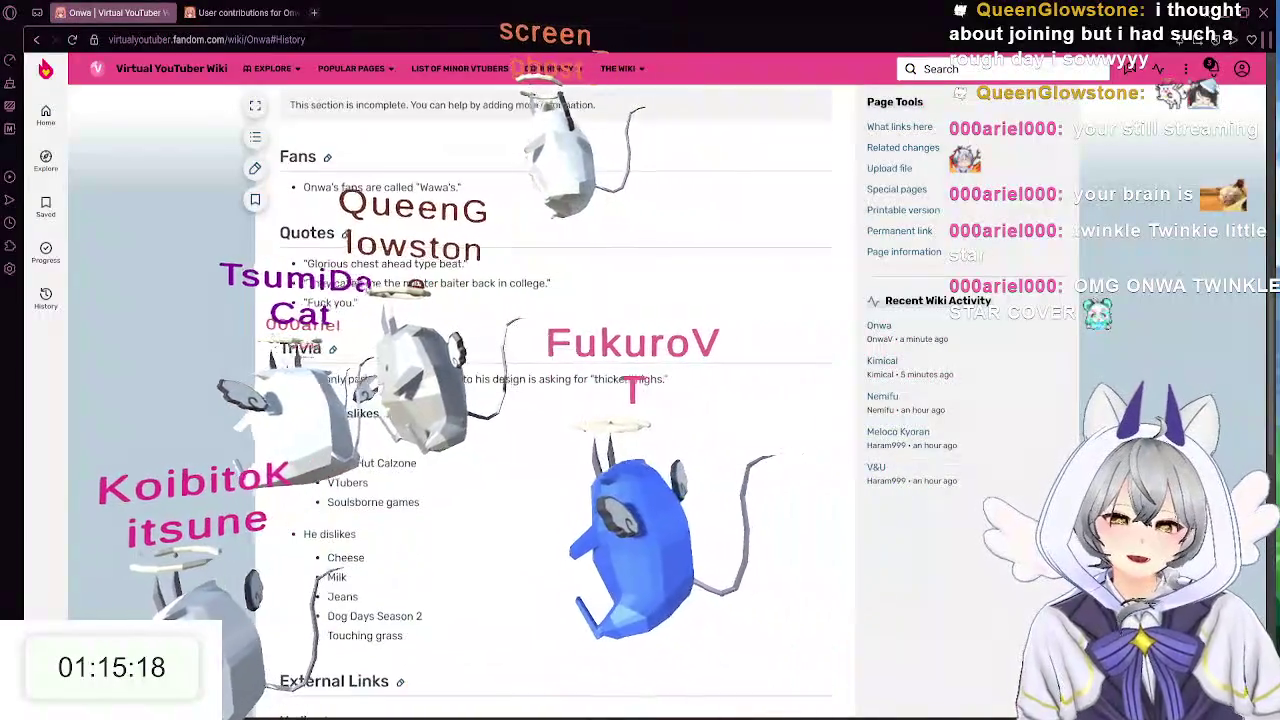
{"action": "triple_click", "coordinate": [358, 304]}
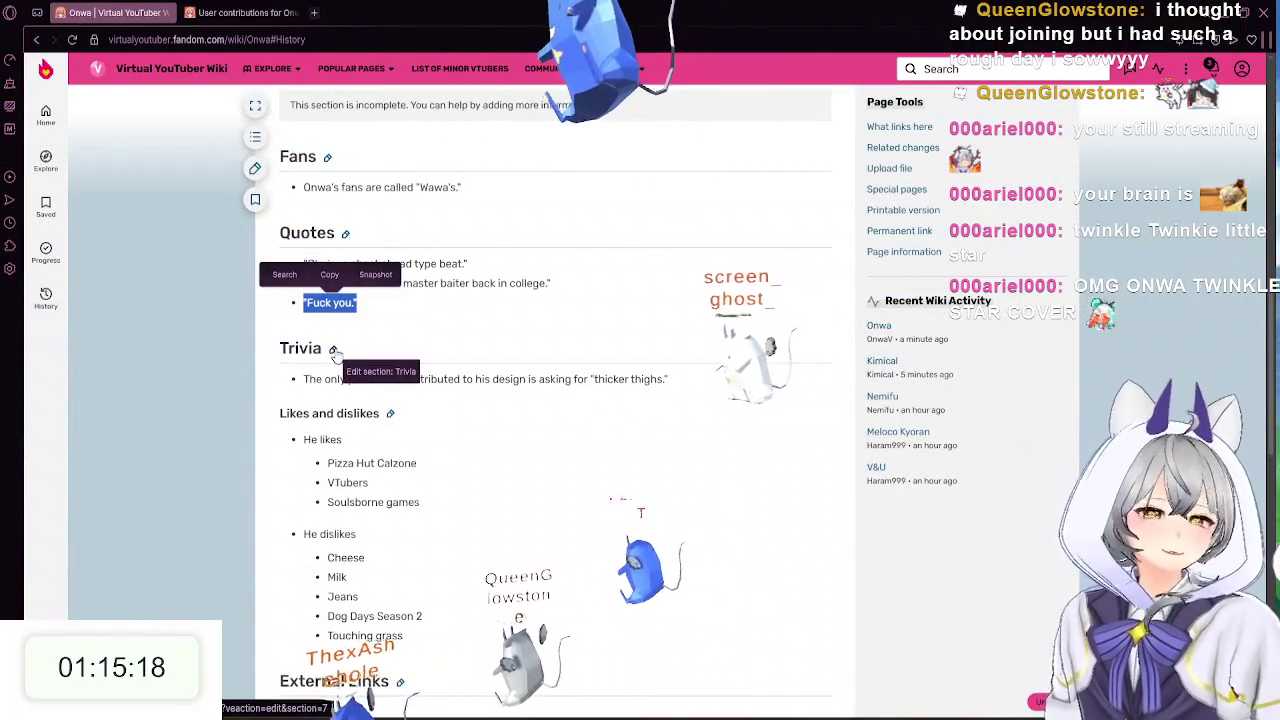
{"action": "scroll", "coordinate": [560, 417], "scroll_direction": "up", "scroll_amount": 5}
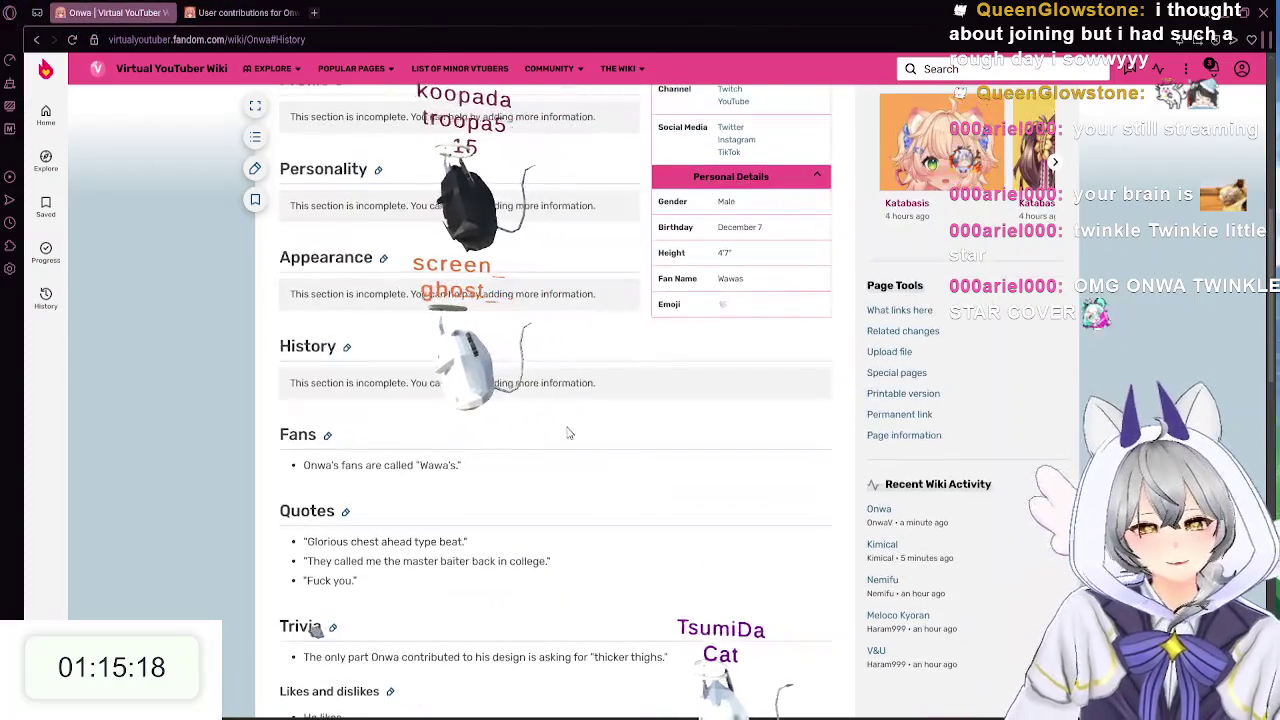
{"action": "scroll", "coordinate": [571, 466], "scroll_direction": "down", "scroll_amount": 5}
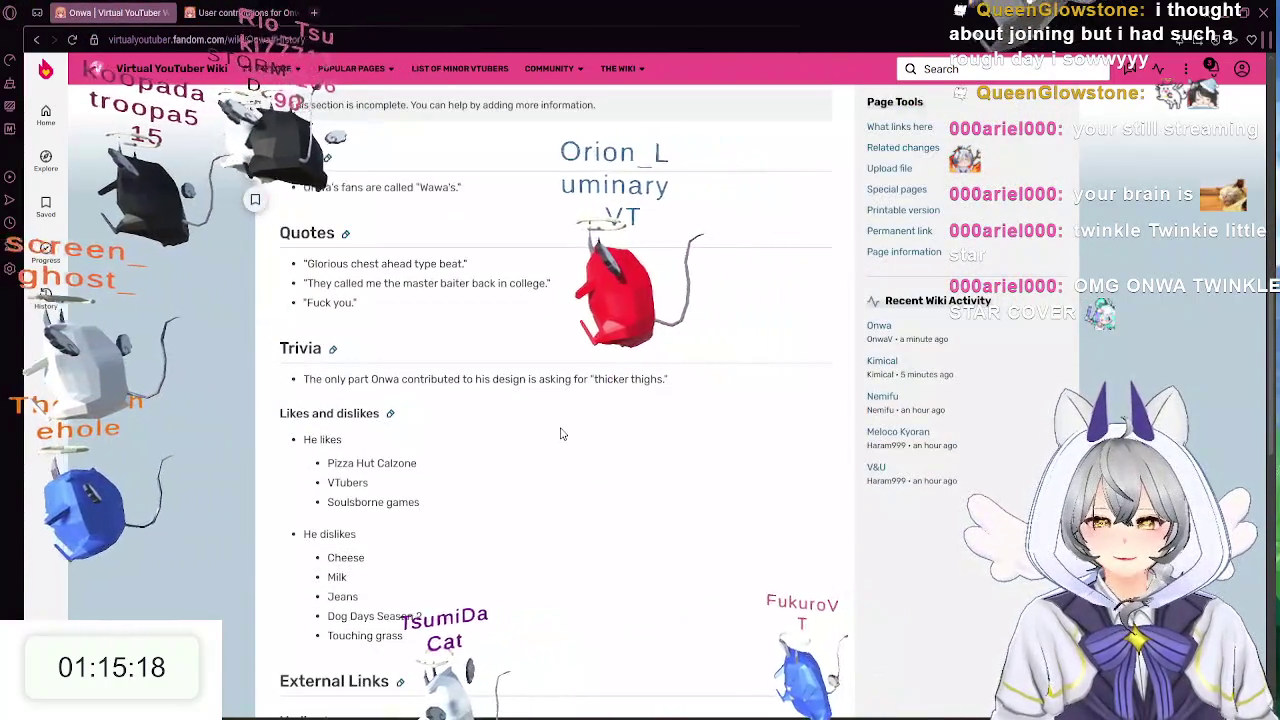
{"action": "scroll", "coordinate": [563, 434], "scroll_direction": "up", "scroll_amount": 3}
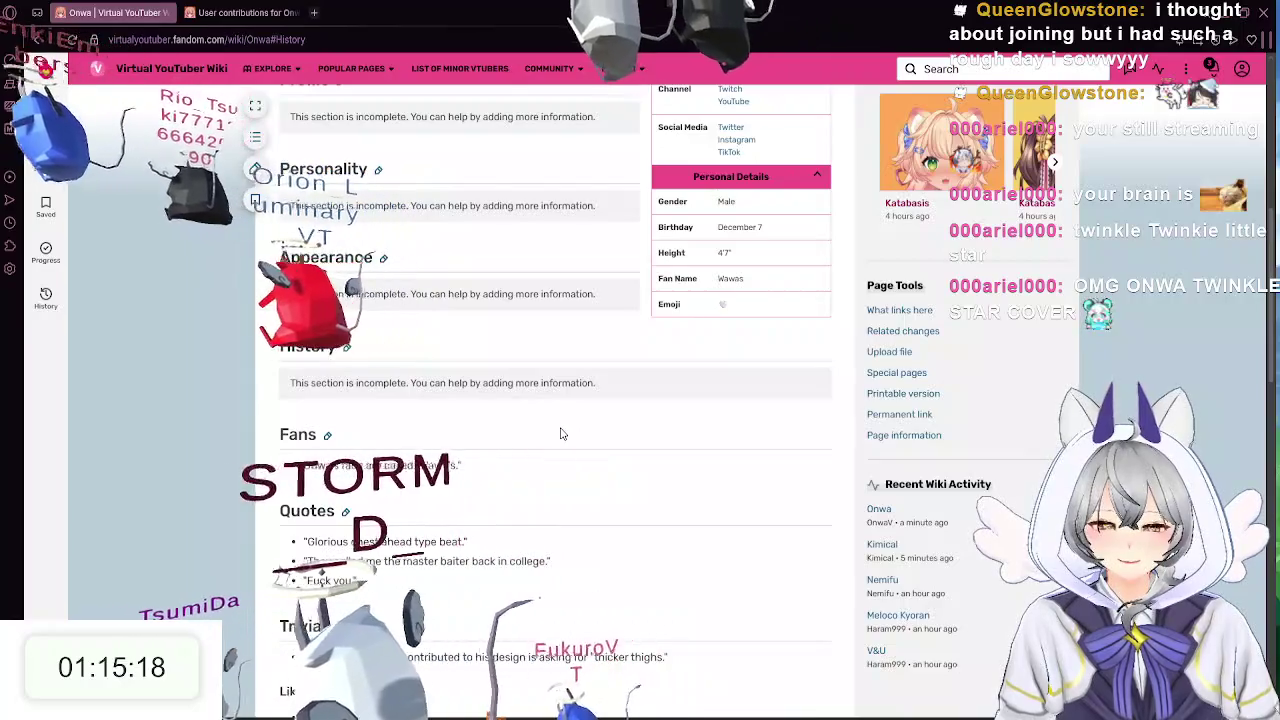
{"action": "scroll", "coordinate": [560, 432], "scroll_direction": "up", "scroll_amount": 2}
{"action": "scroll", "coordinate": [558, 430], "scroll_direction": "up", "scroll_amount": 3}
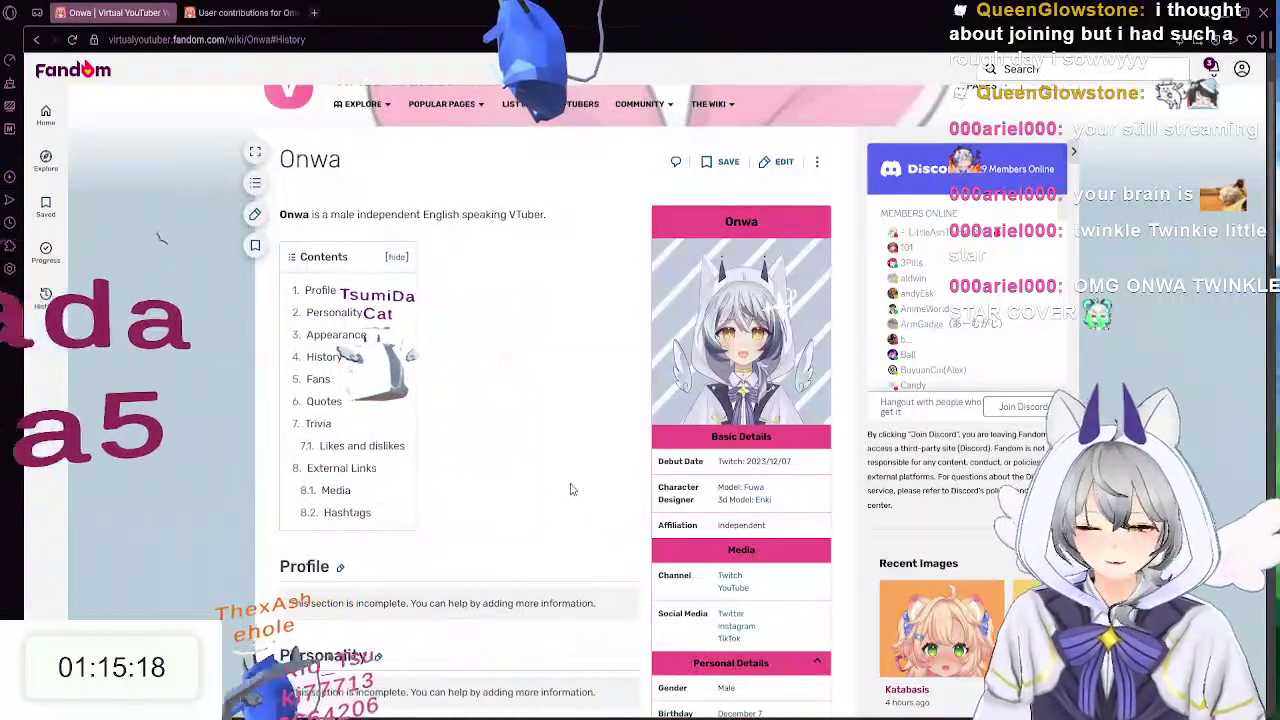
{"action": "scroll", "coordinate": [520, 450], "scroll_direction": "down", "scroll_amount": 6}
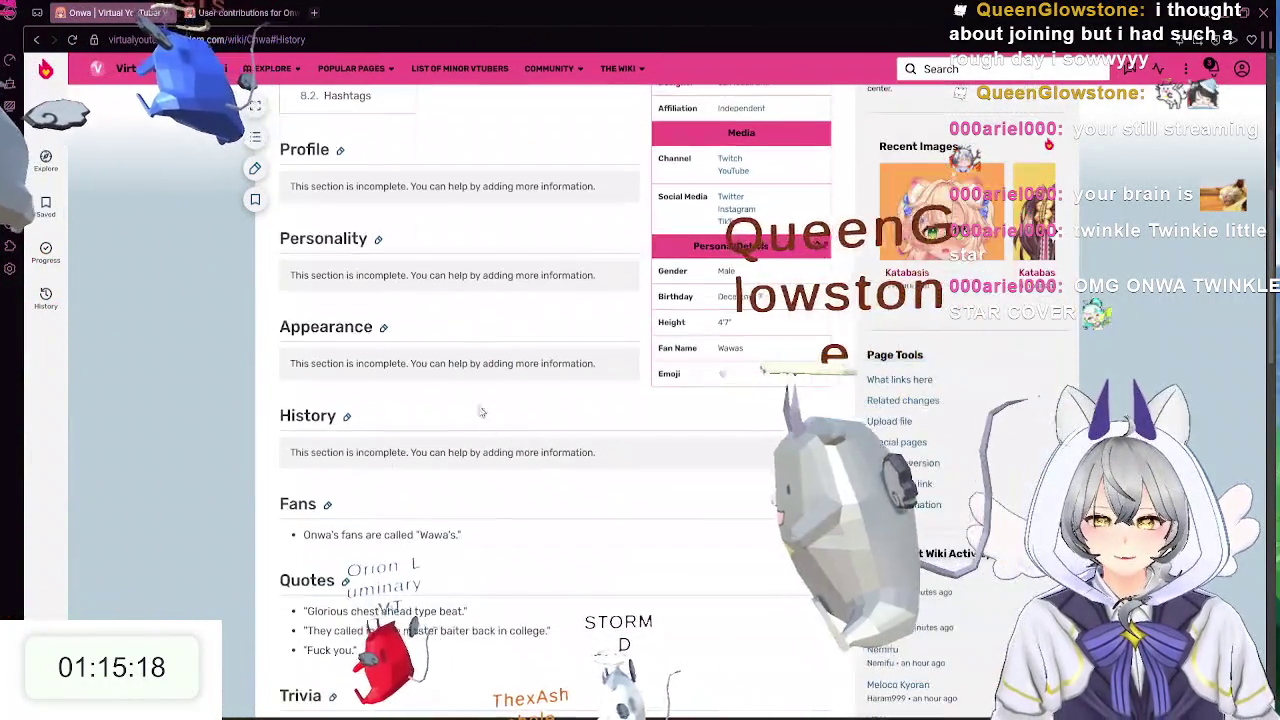
{"action": "scroll", "coordinate": [470, 380], "scroll_direction": "up", "scroll_amount": 1}
{"action": "scroll", "coordinate": [484, 388], "scroll_direction": "up", "scroll_amount": 1}
{"action": "left_click_drag", "start_coordinate": [307, 554], "coordinate": [576, 591]}
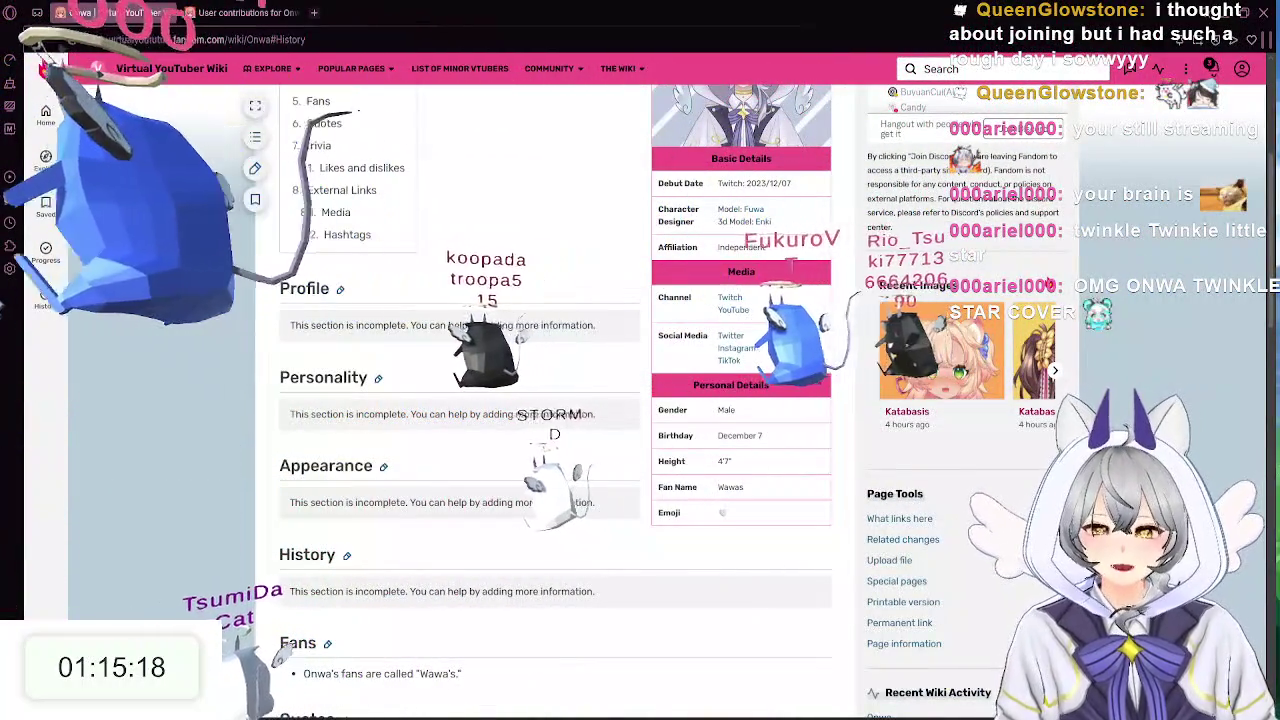
{"action": "left_click_drag", "start_coordinate": [290, 90], "coordinate": [259, 515]}
{"action": "left_click", "coordinate": [259, 515]}
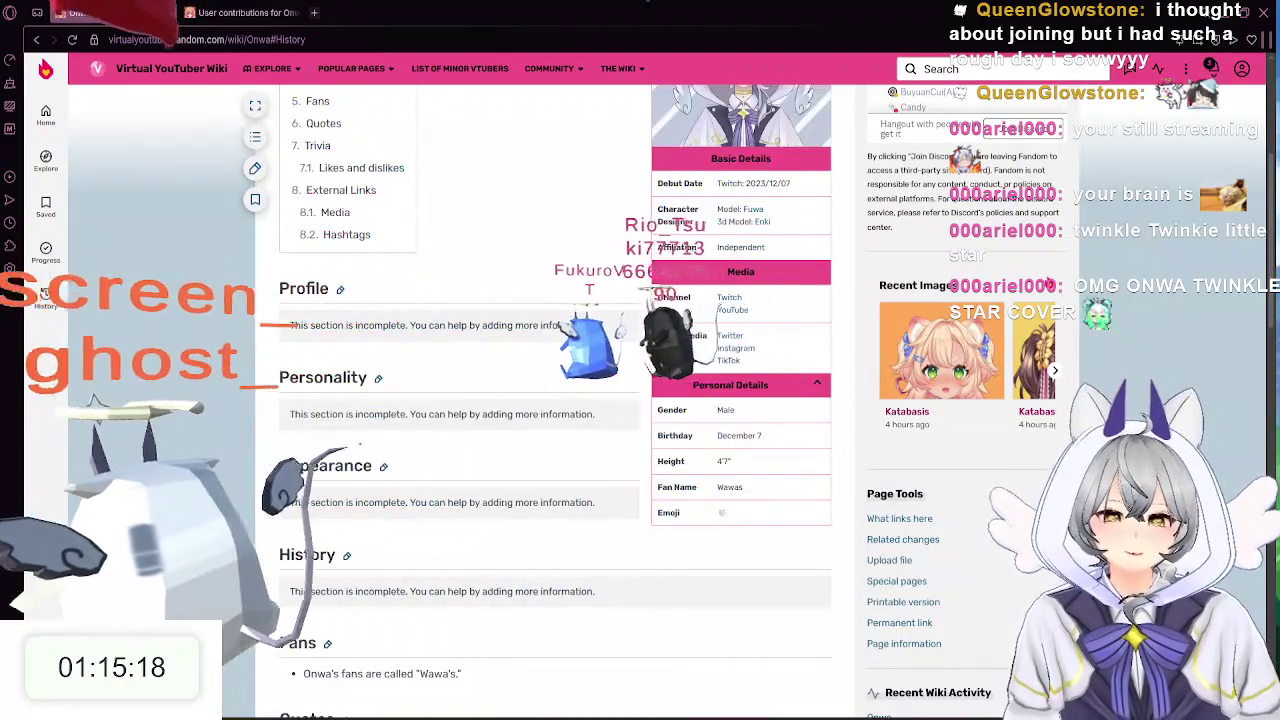
{"action": "scroll", "coordinate": [259, 515], "scroll_direction": "up", "scroll_amount": 2}
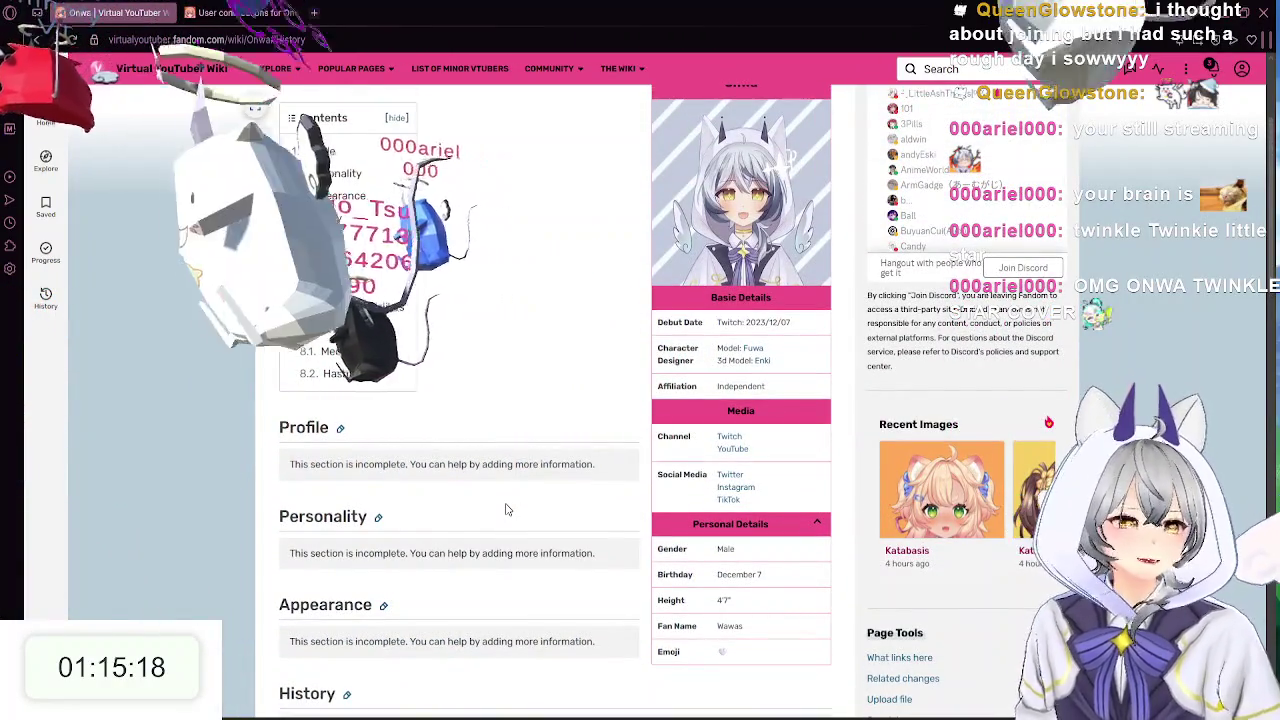
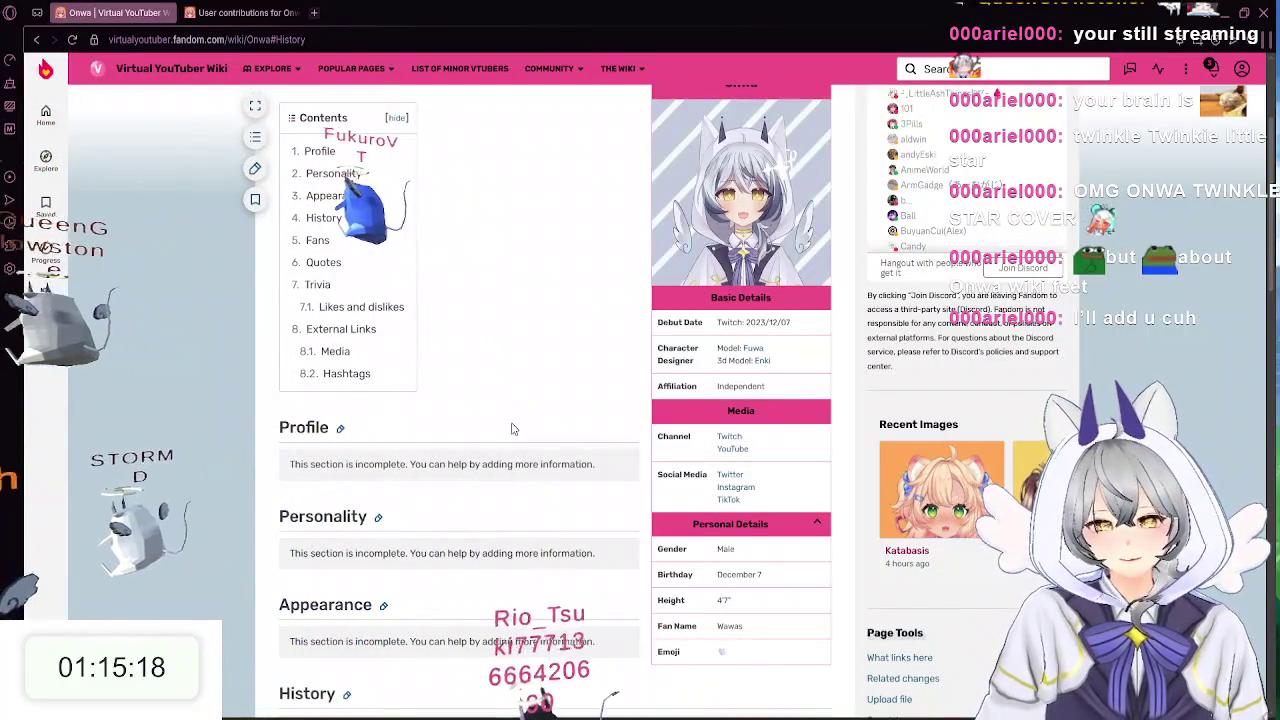
Step: Switch to the User contributions tab and navigate to Category:Article stubs
{"action": "scroll", "coordinate": [504, 423], "scroll_direction": "up", "scroll_amount": 3}
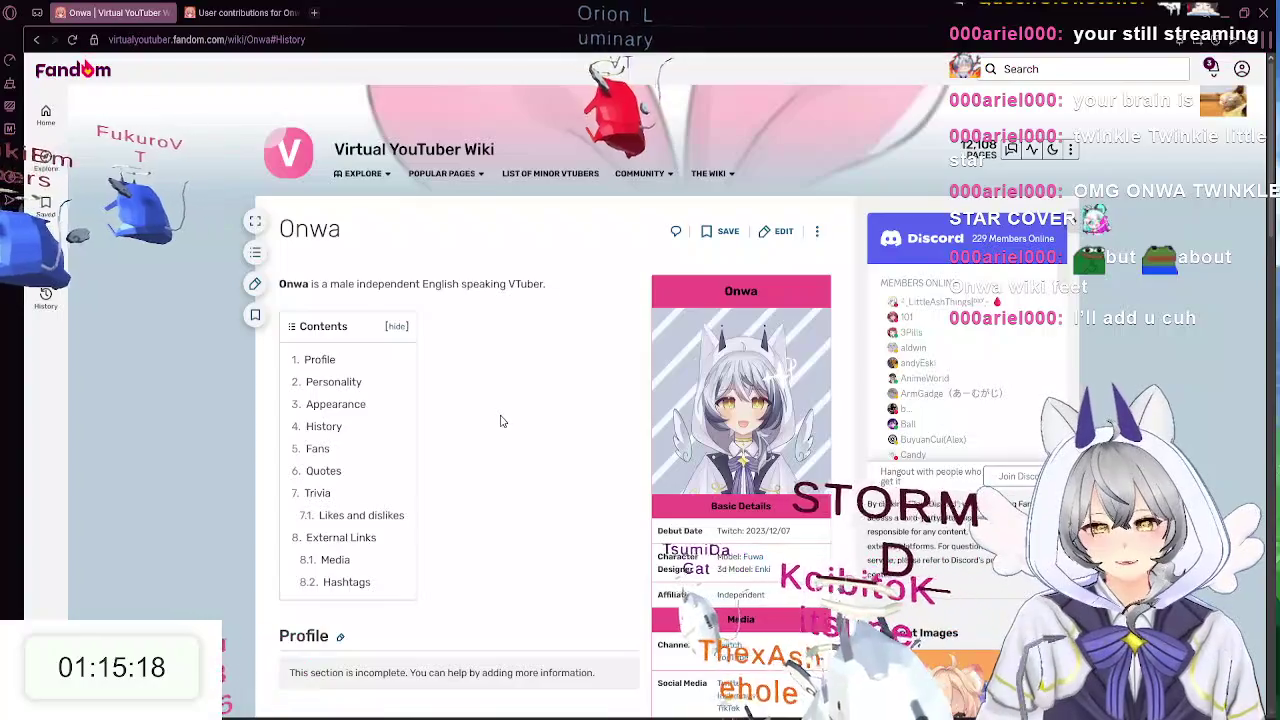
{"action": "scroll", "coordinate": [500, 421], "scroll_direction": "down", "scroll_amount": 2}
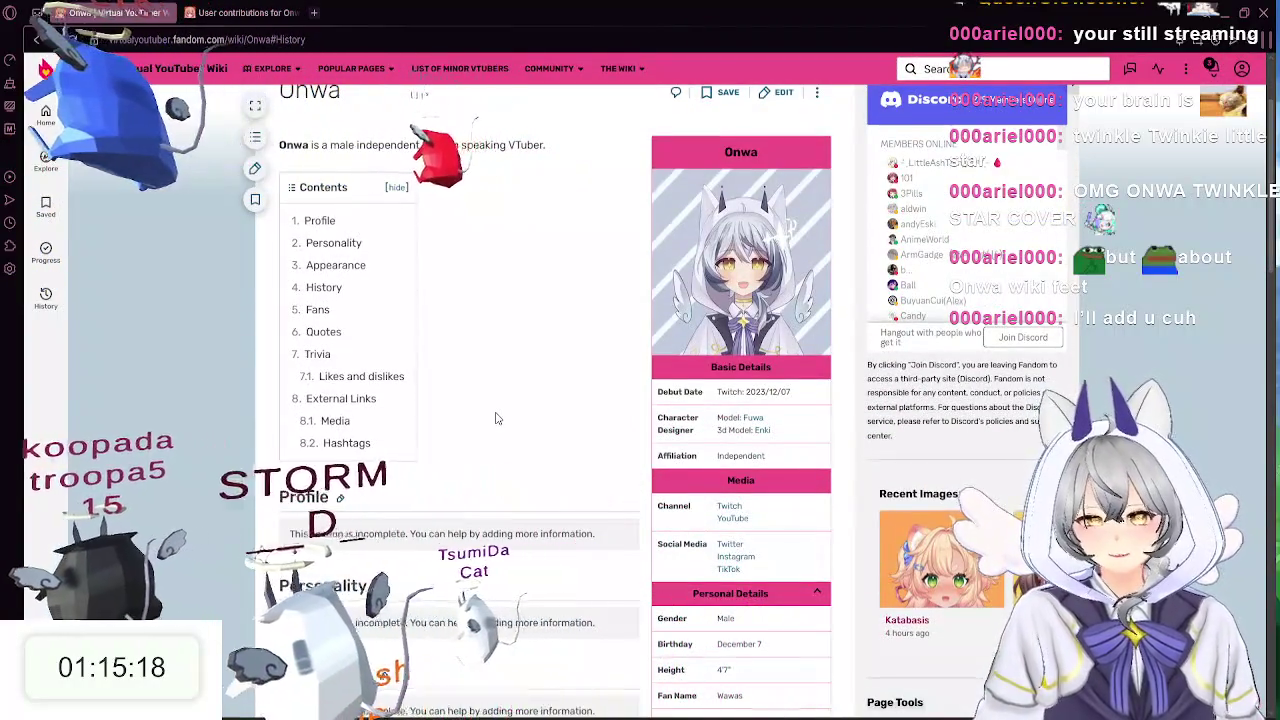
{"action": "scroll", "coordinate": [498, 419], "scroll_direction": "up", "scroll_amount": 2}
{"action": "left_click", "coordinate": [258, 10]}
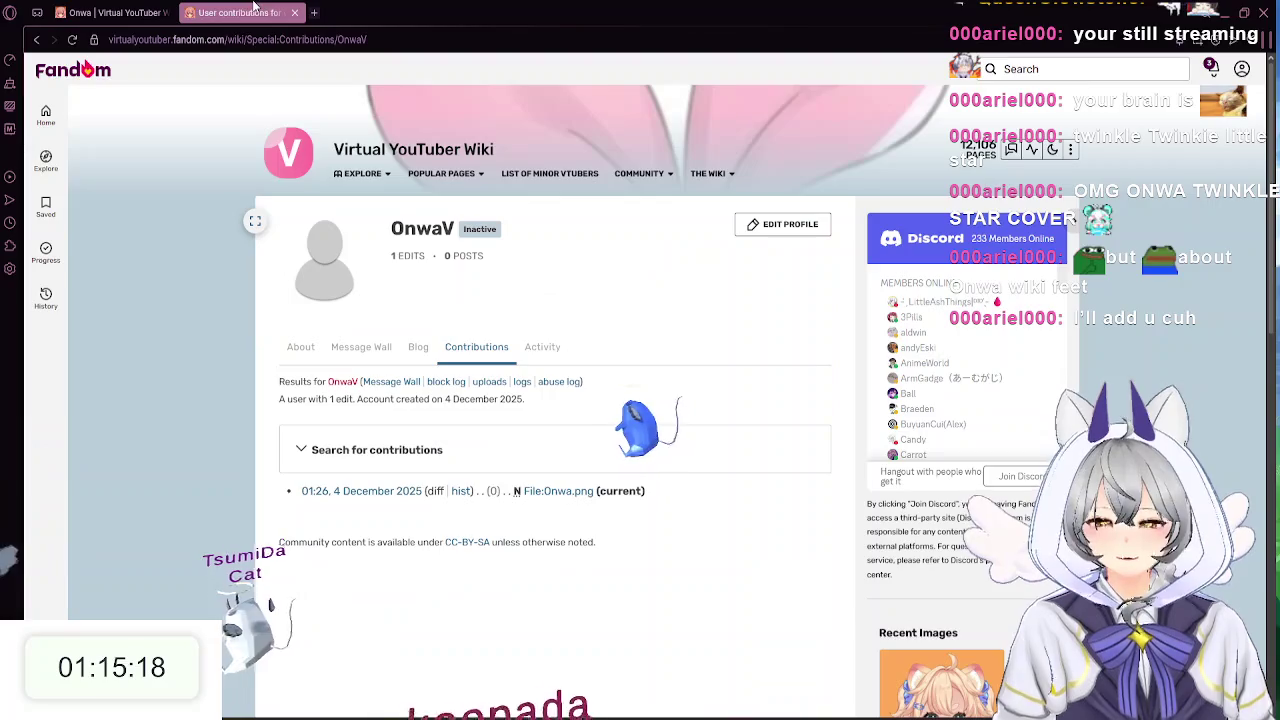
{"action": "left_click", "coordinate": [73, 70]}
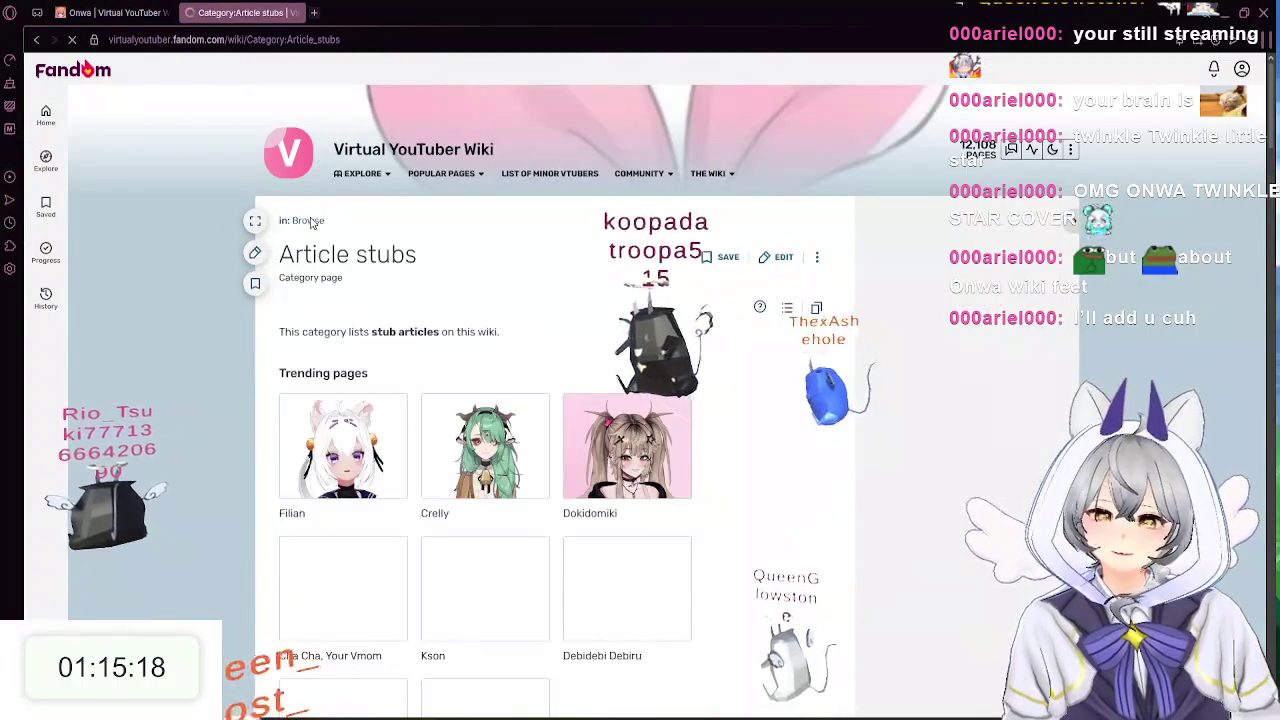
Step: Highlight the stub-article description, browse its trending pages and All items list, then return to Onwa
{"action": "left_click_drag", "start_coordinate": [376, 331], "coordinate": [475, 331]}
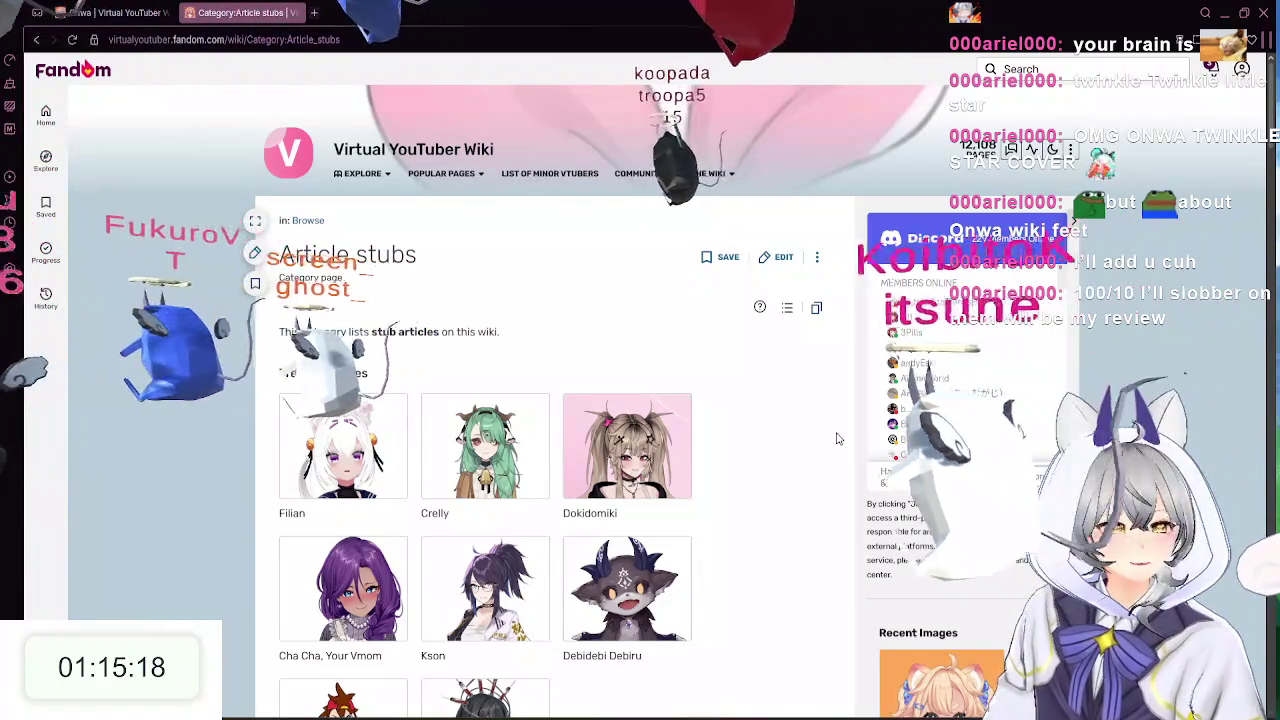
{"action": "scroll", "coordinate": [686, 460], "scroll_direction": "down", "scroll_amount": 7}
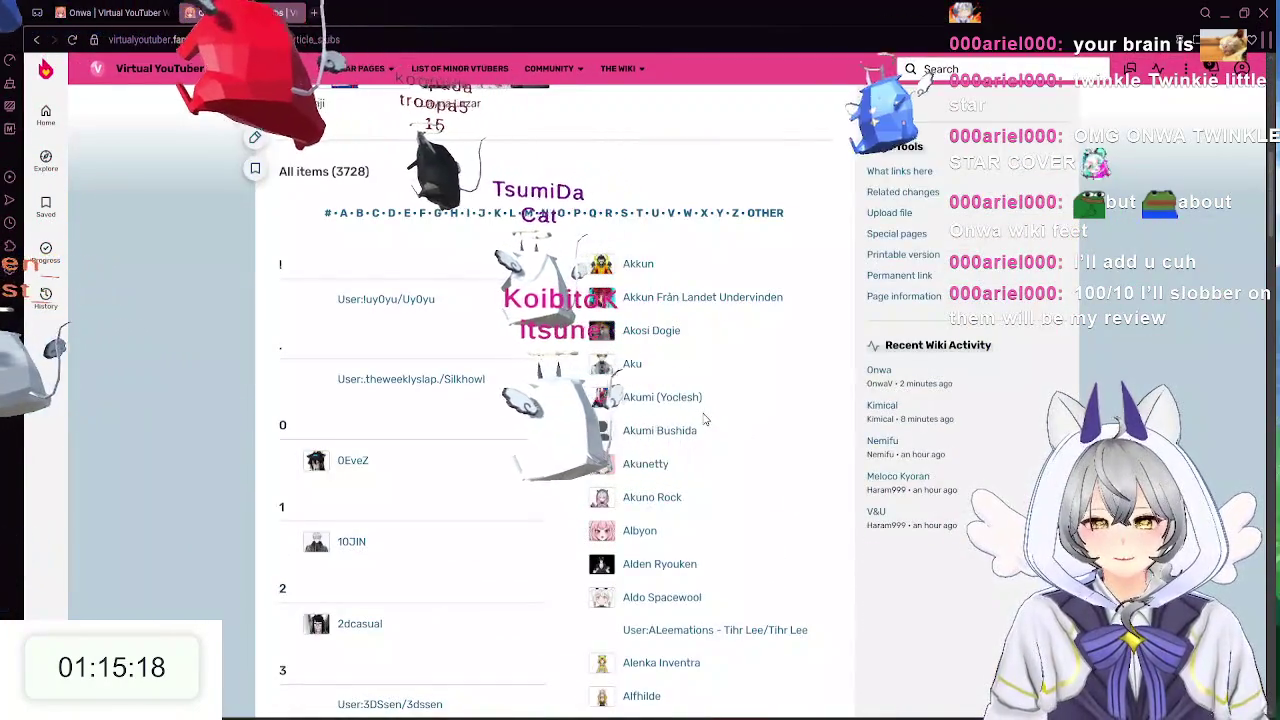
{"action": "scroll", "coordinate": [686, 460], "scroll_direction": "up", "scroll_amount": 3}
{"action": "scroll", "coordinate": [700, 417], "scroll_direction": "up", "scroll_amount": 10}
{"action": "scroll", "coordinate": [700, 417], "scroll_direction": "down", "scroll_amount": 5}
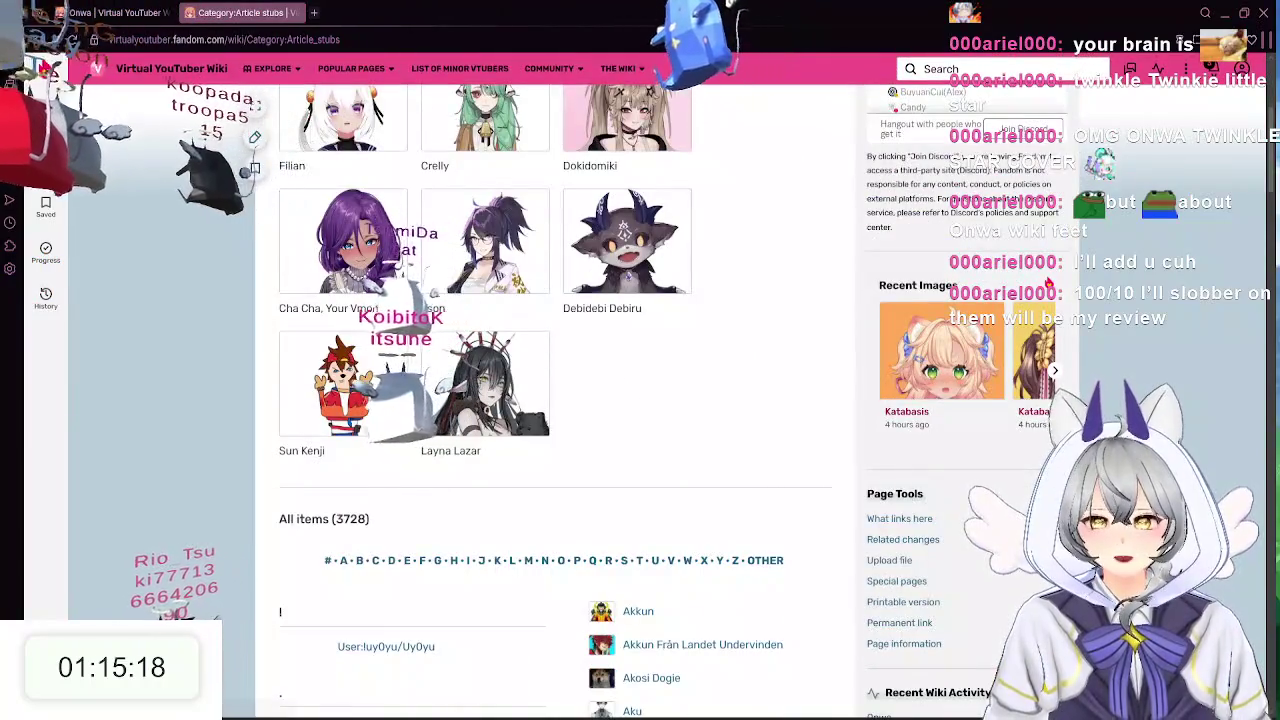
{"action": "scroll", "coordinate": [700, 417], "scroll_direction": "up", "scroll_amount": 5}
{"action": "left_click", "coordinate": [138, 10]}
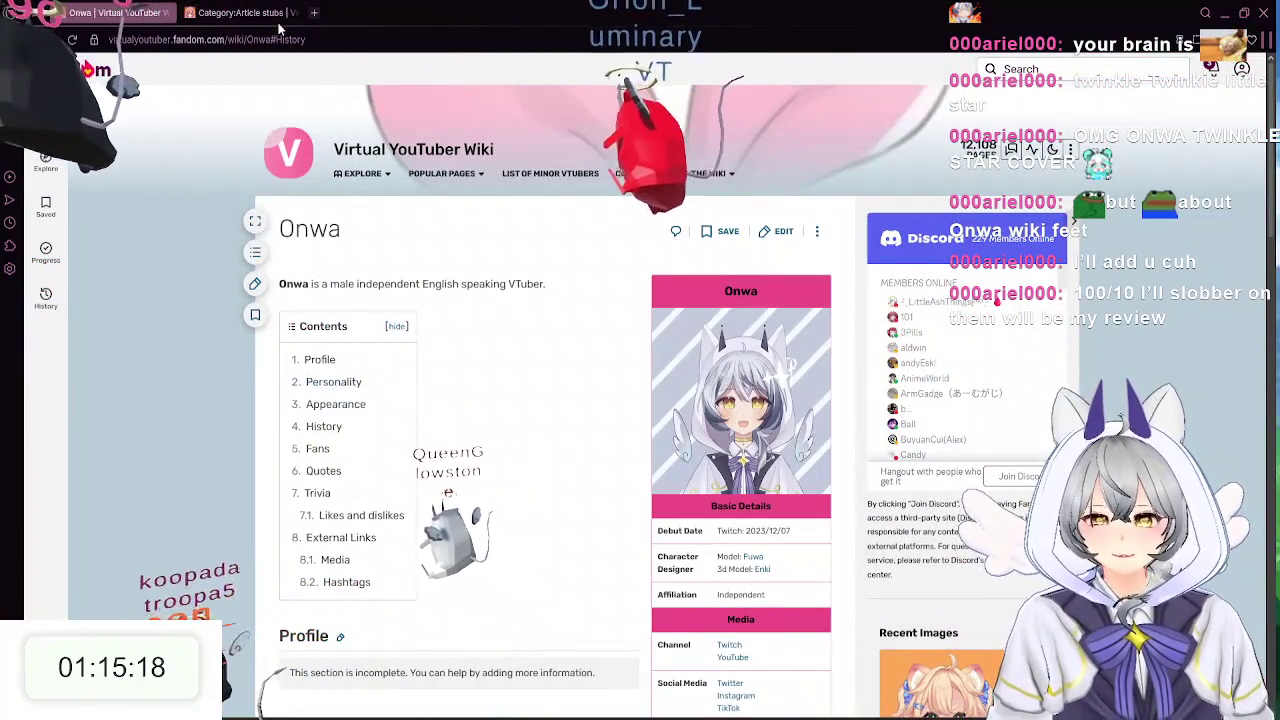
Step: Scroll through Onwa's article sections and infobox and back to the top
{"action": "scroll", "coordinate": [612, 465], "scroll_direction": "down", "scroll_amount": 2}
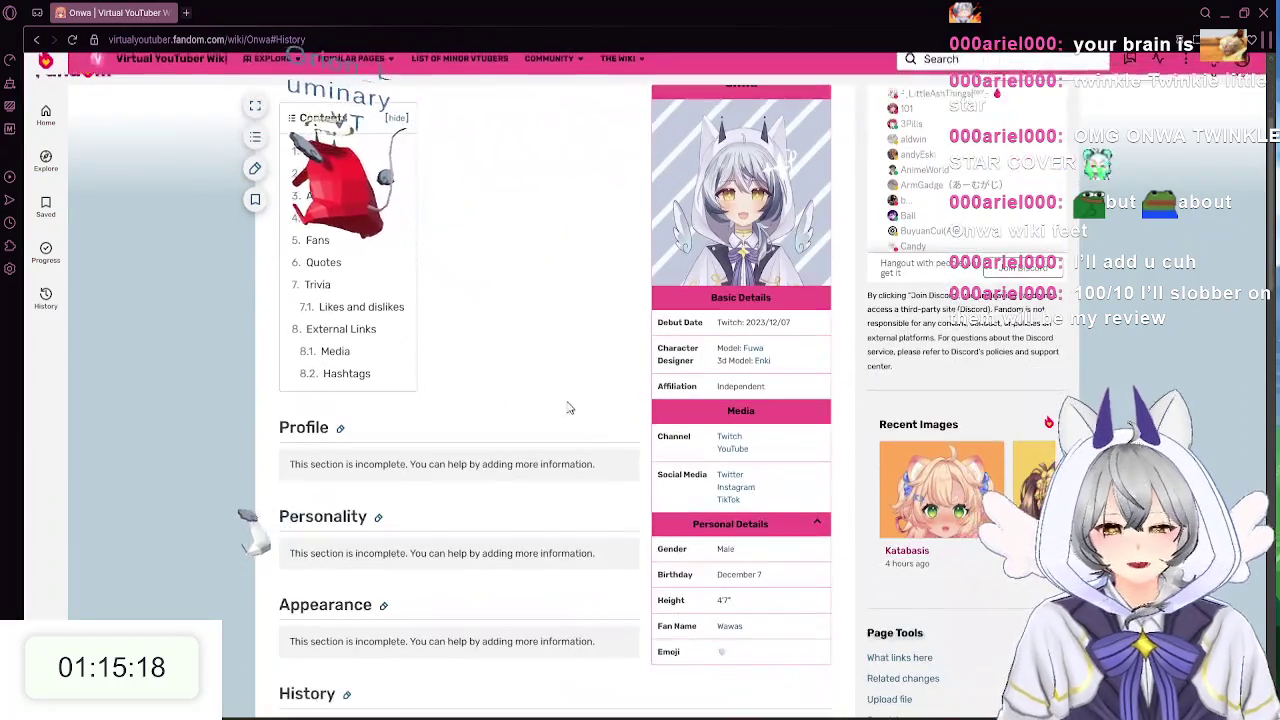
{"action": "scroll", "coordinate": [571, 408], "scroll_direction": "up", "scroll_amount": 1}
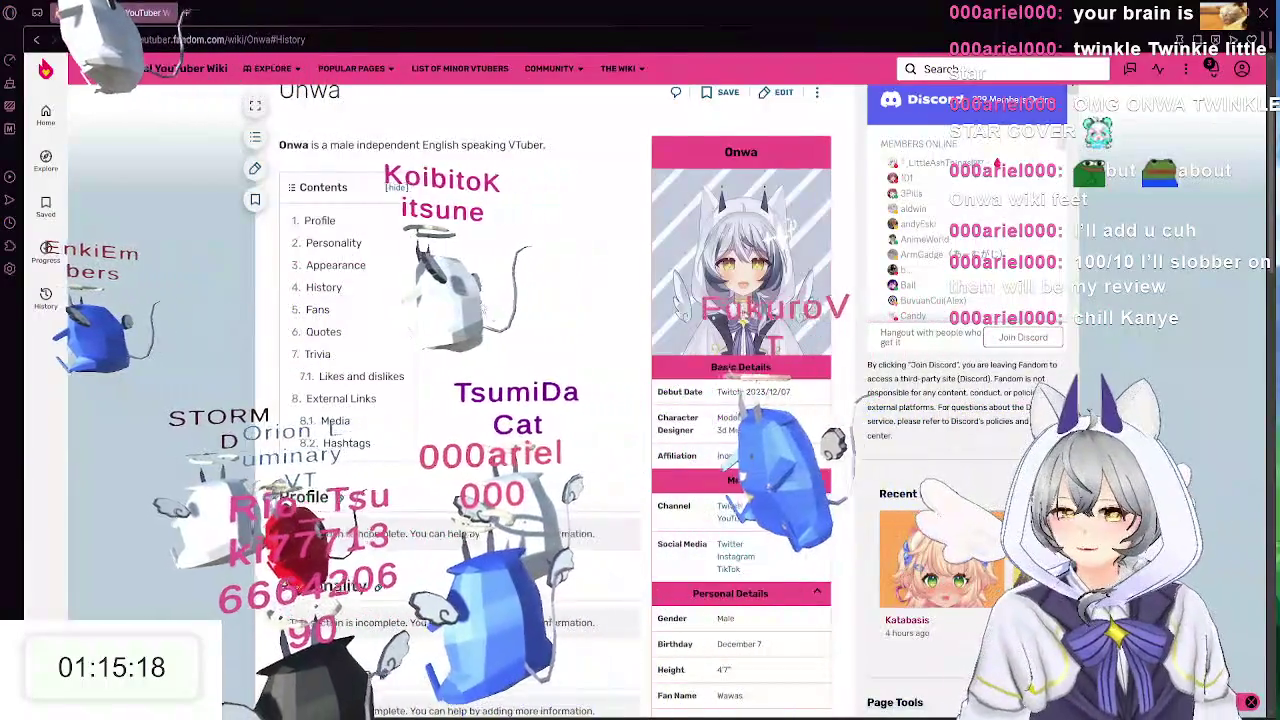
{"action": "scroll", "coordinate": [466, 321], "scroll_direction": "up", "scroll_amount": 2}
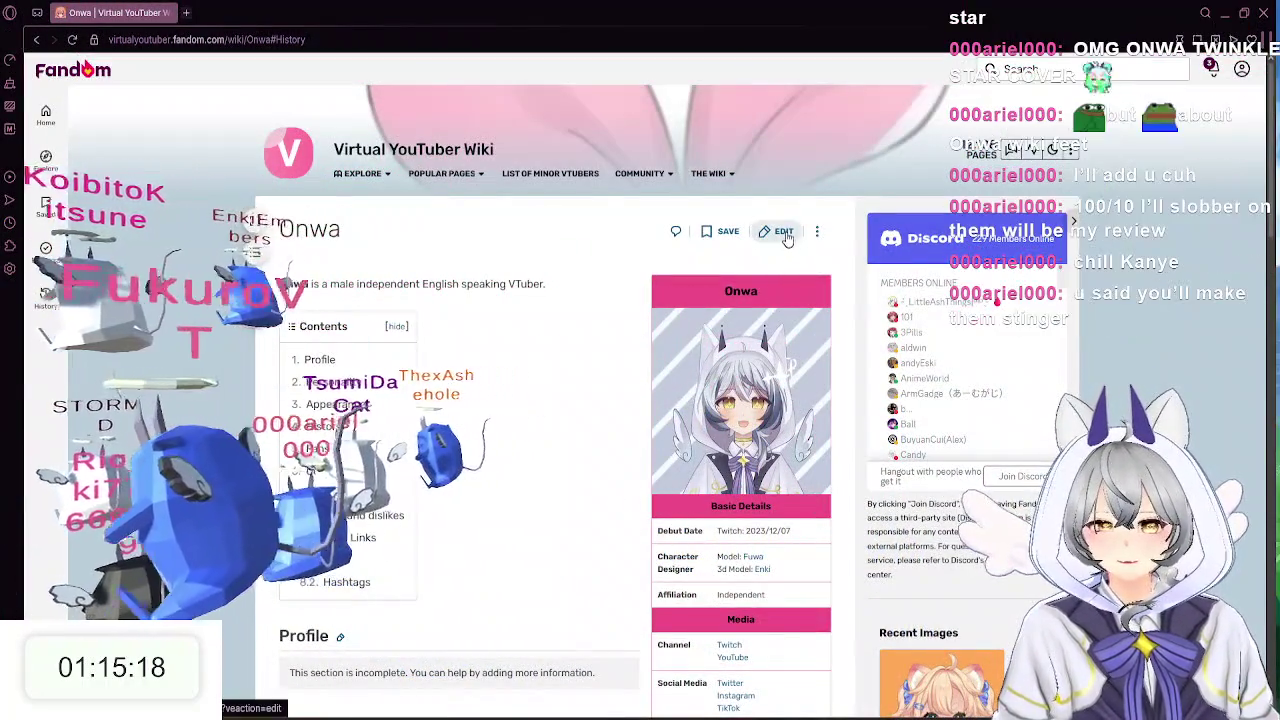
Step: Open Onwa's article in the visual editor and bring up the page Options' Categories panel
{"action": "left_click", "coordinate": [778, 231]}
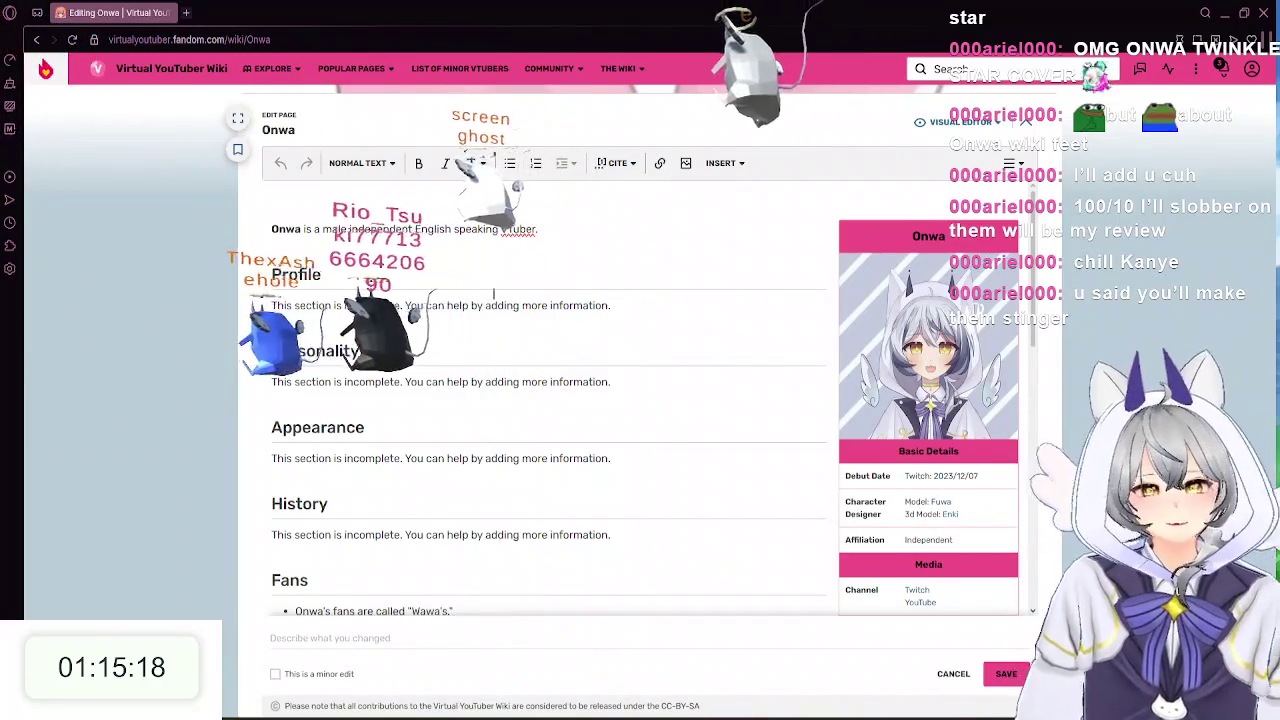
{"action": "left_click", "coordinate": [1018, 166]}
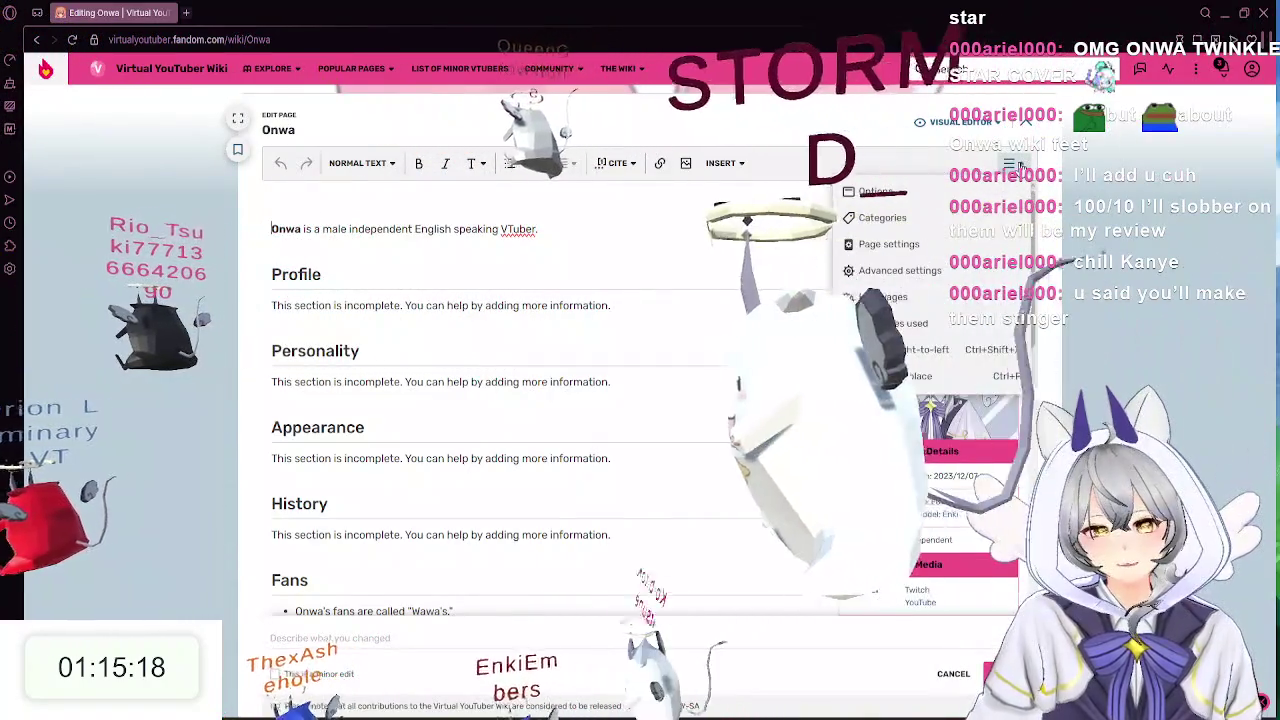
{"action": "left_click", "coordinate": [1018, 166]}
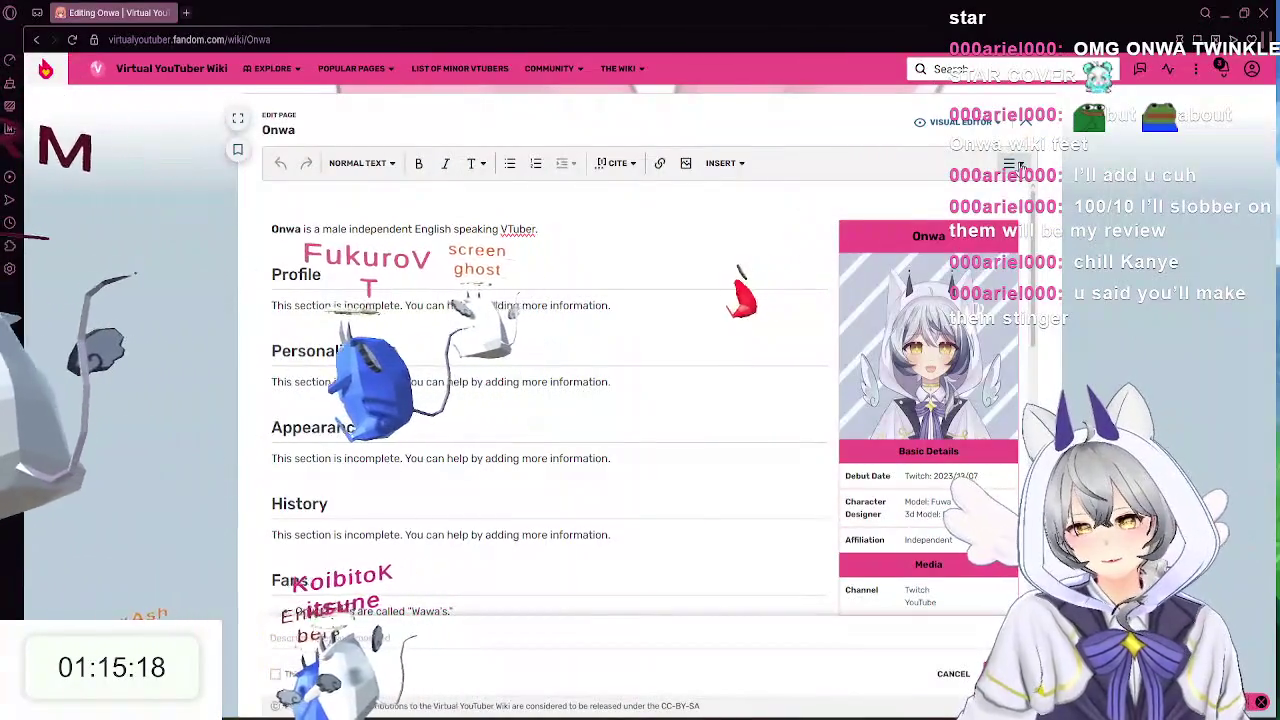
{"action": "scroll", "coordinate": [545, 400], "scroll_direction": "down", "scroll_amount": 15}
{"action": "scroll", "coordinate": [545, 400], "scroll_direction": "up", "scroll_amount": 5}
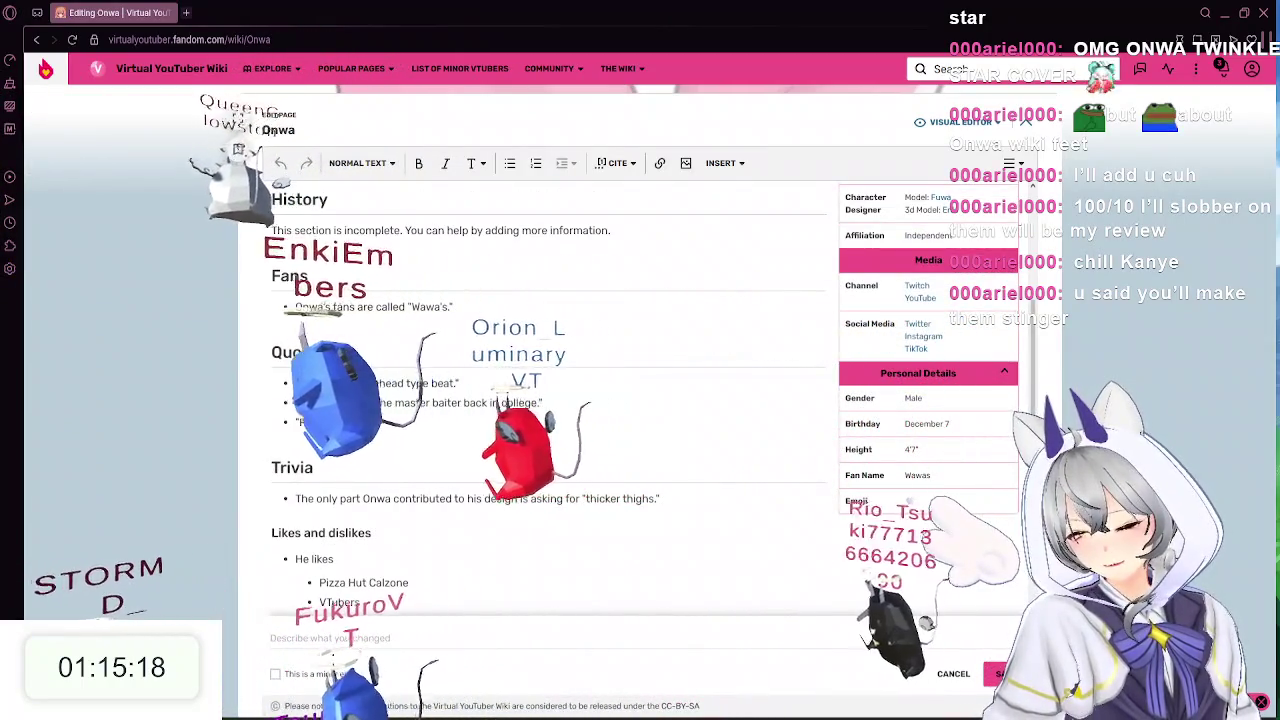
{"action": "scroll", "coordinate": [545, 400], "scroll_direction": "up", "scroll_amount": 3}
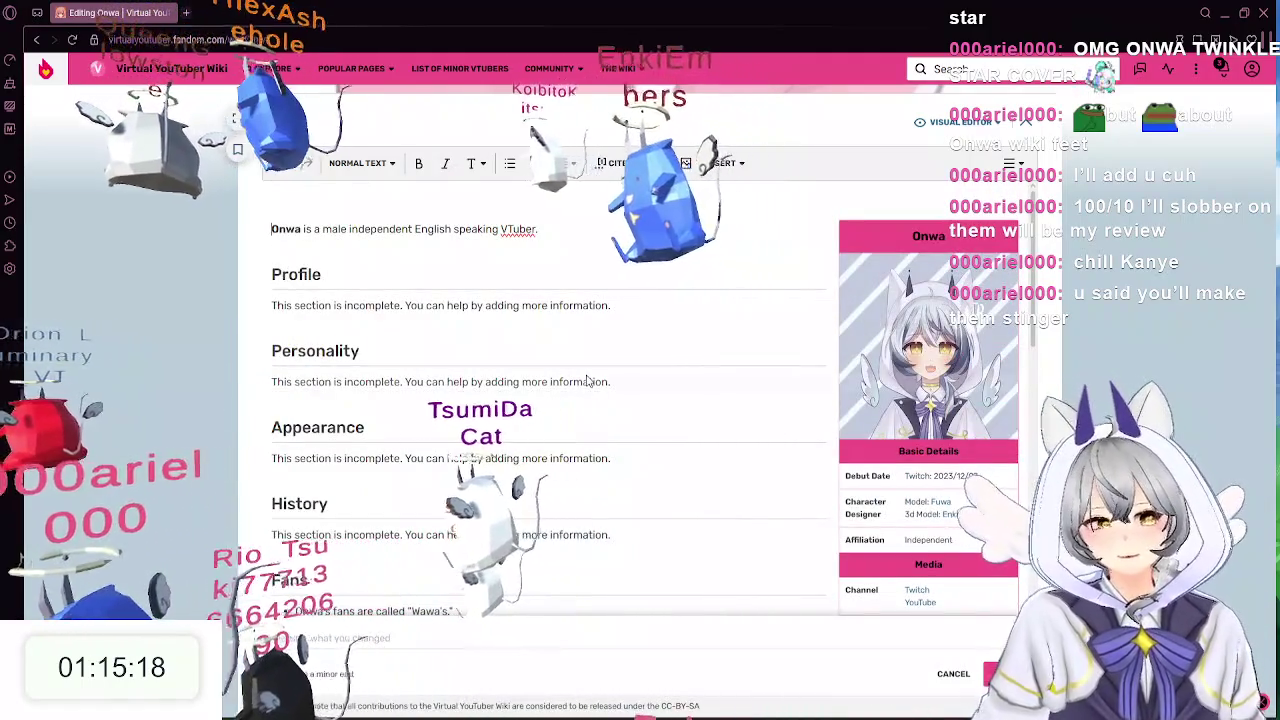
{"action": "left_click", "coordinate": [1012, 164]}
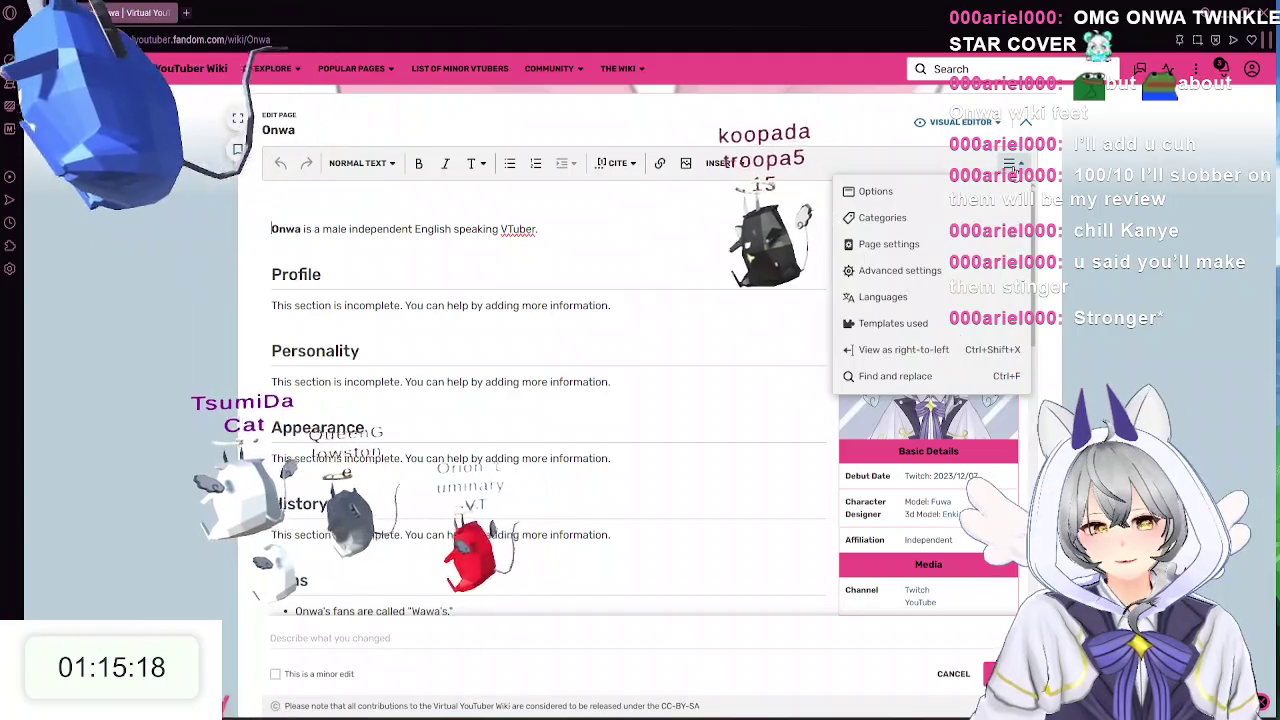
{"action": "left_click", "coordinate": [882, 218]}
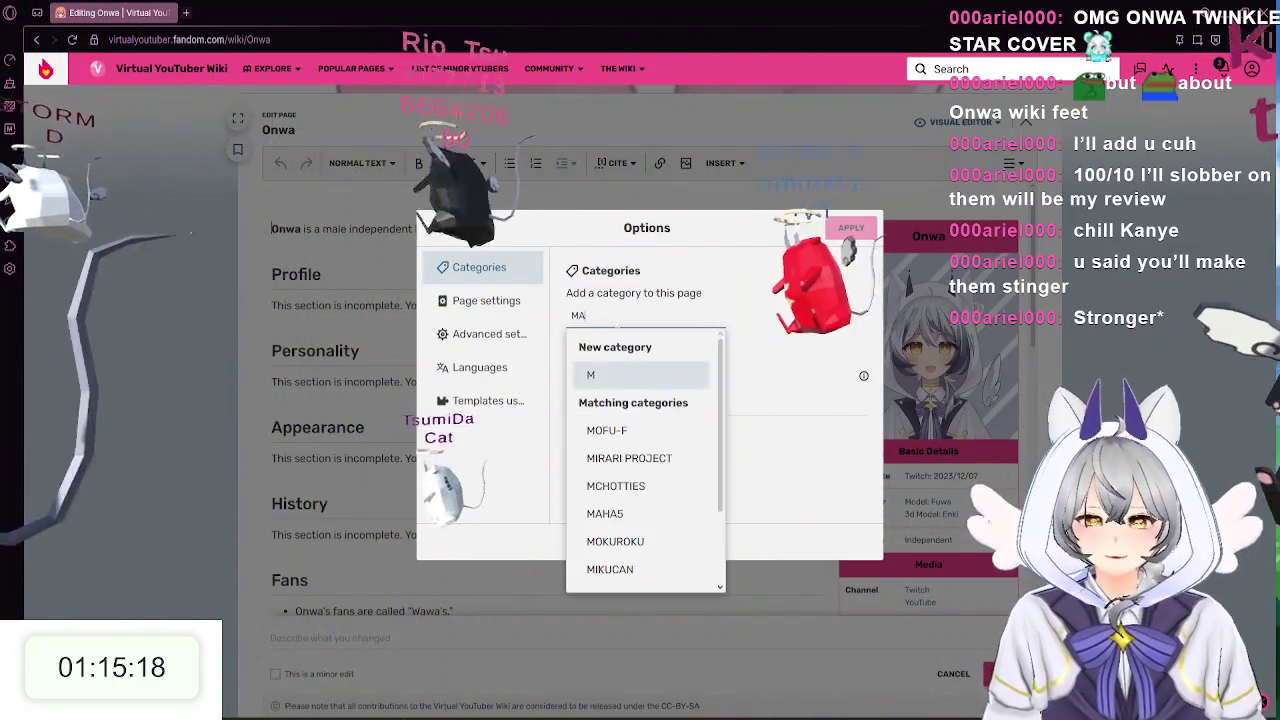
Step: Add the Male, Twitch, Independently produced and Voice: Male categories to Onwa's page
{"action": "type", "text": "ale"}
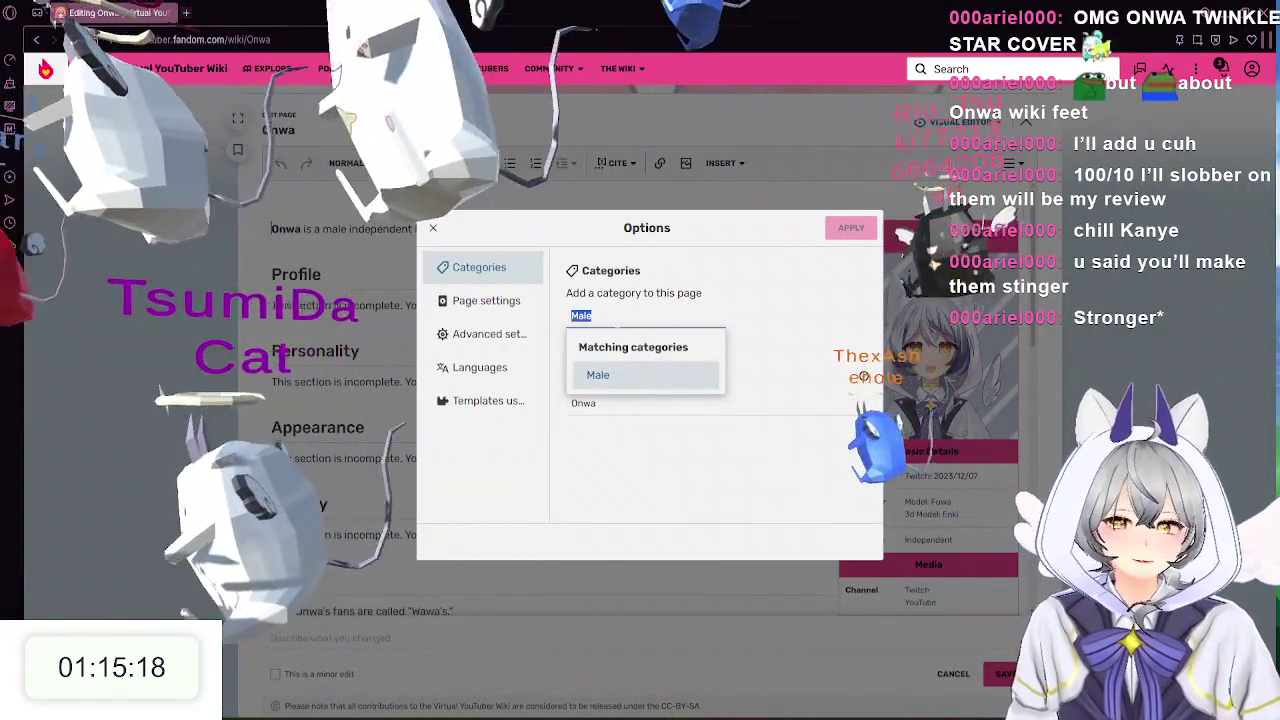
{"action": "key", "text": "BackSpace"}
{"action": "key", "text": "BackSpace"}
{"action": "key", "text": "BackSpace"}
{"action": "type", "text": "MALE"}
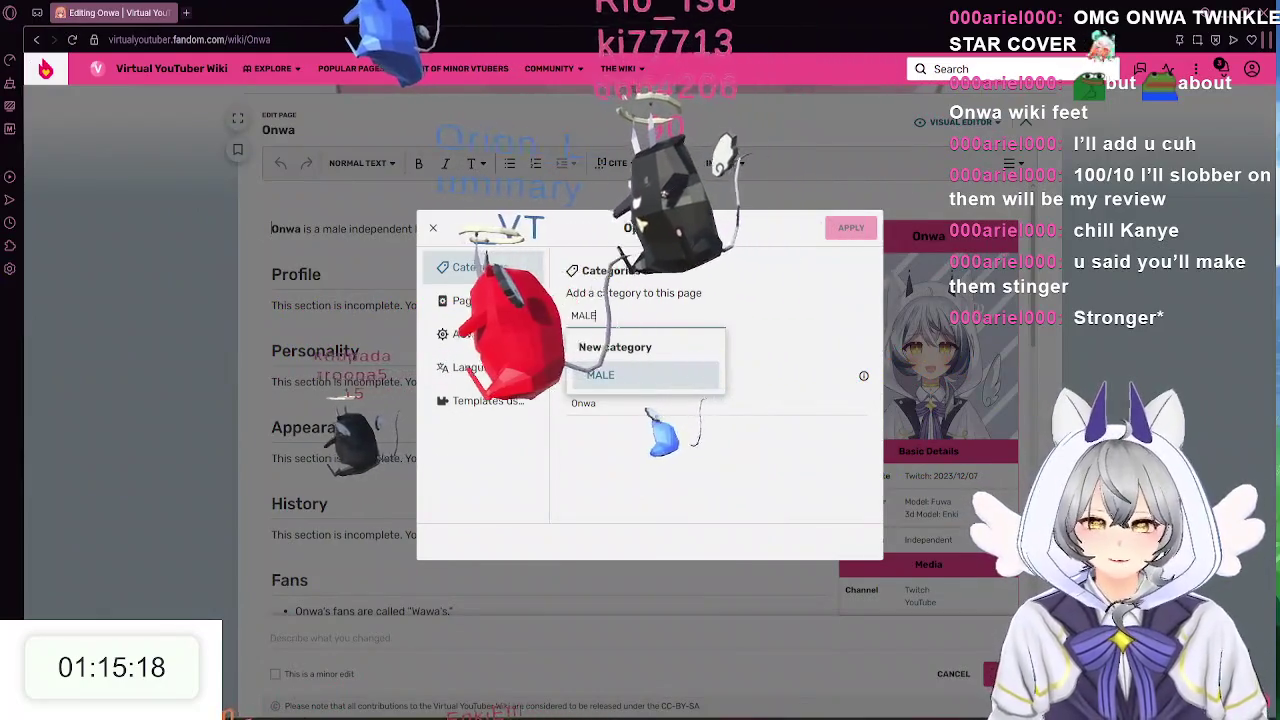
{"action": "key", "text": "BackSpace"}
{"action": "key", "text": "BackSpace"}
{"action": "key", "text": "BackSpace"}
{"action": "type", "text": "ale"}
{"action": "key", "text": "Return"}
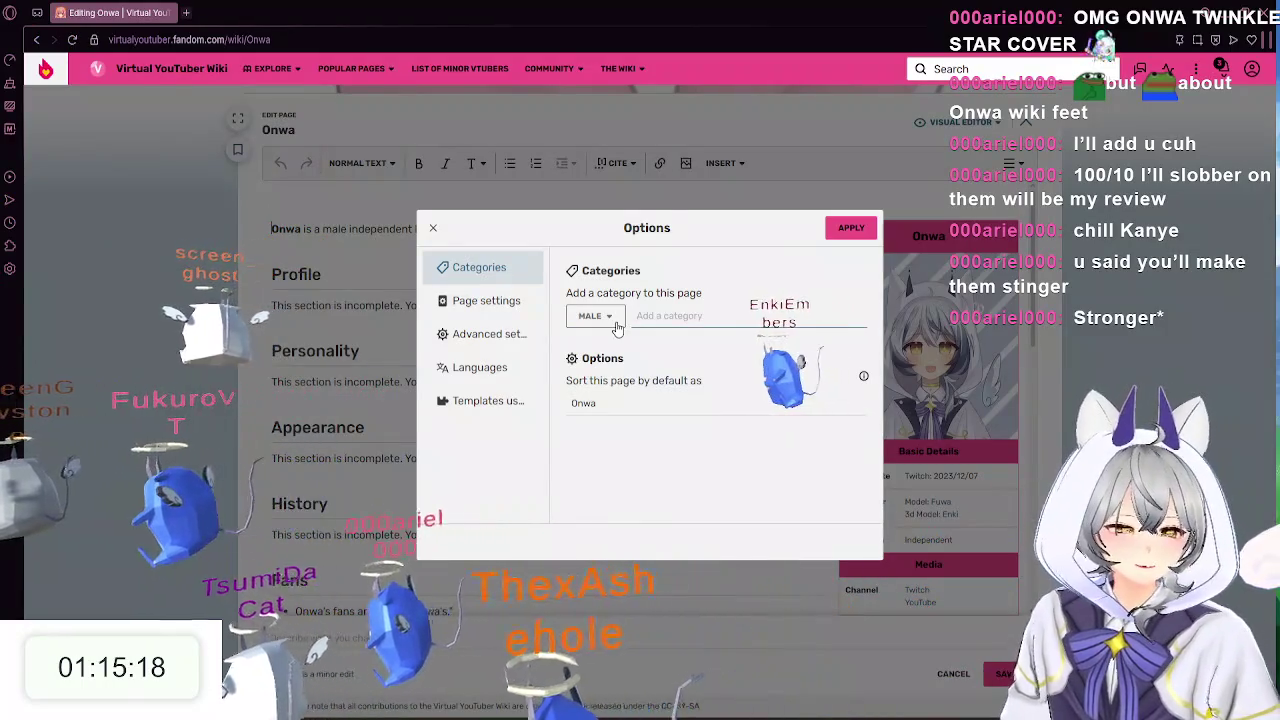
{"action": "type", "text": "You"}
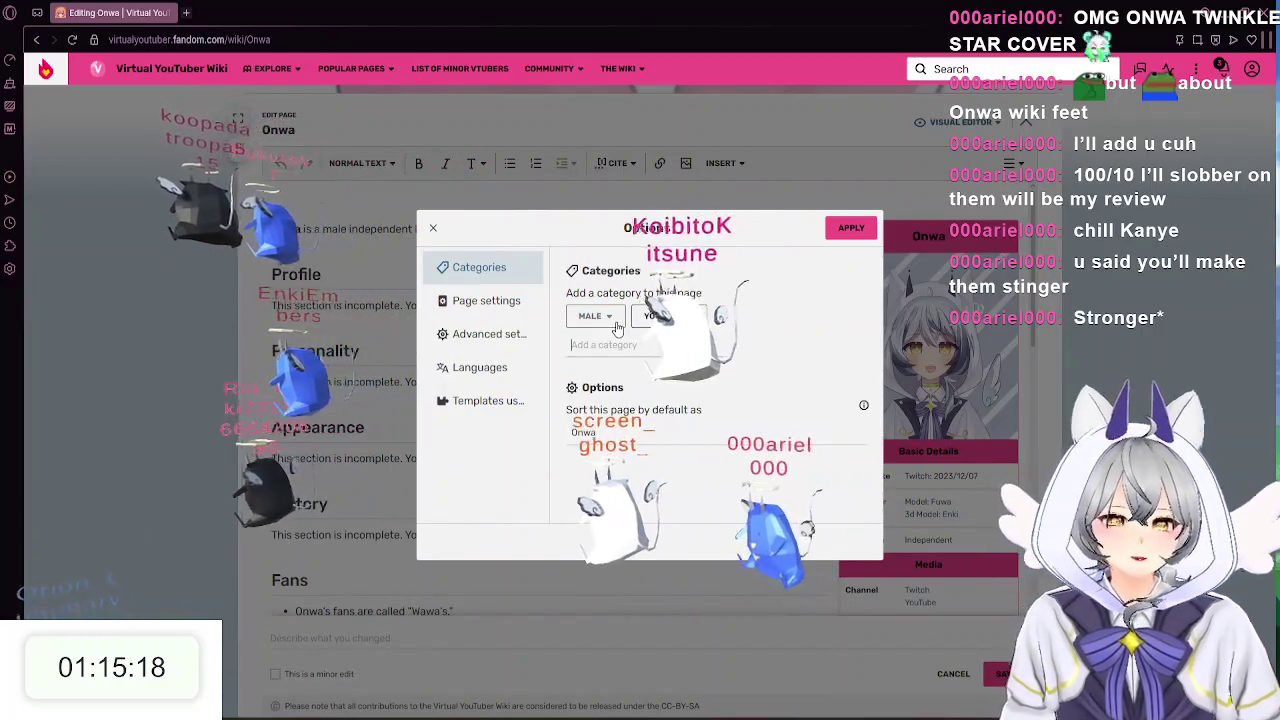
{"action": "type", "text": "Twitch"}
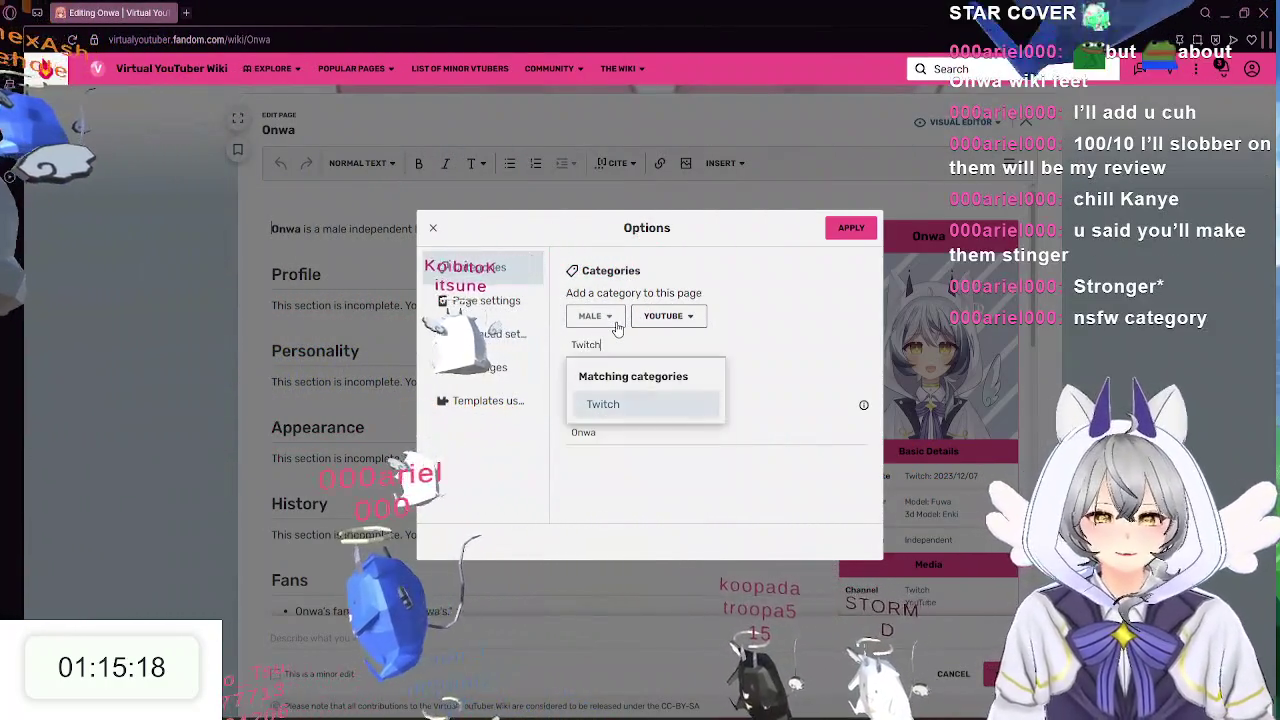
{"action": "key", "text": "Return"}
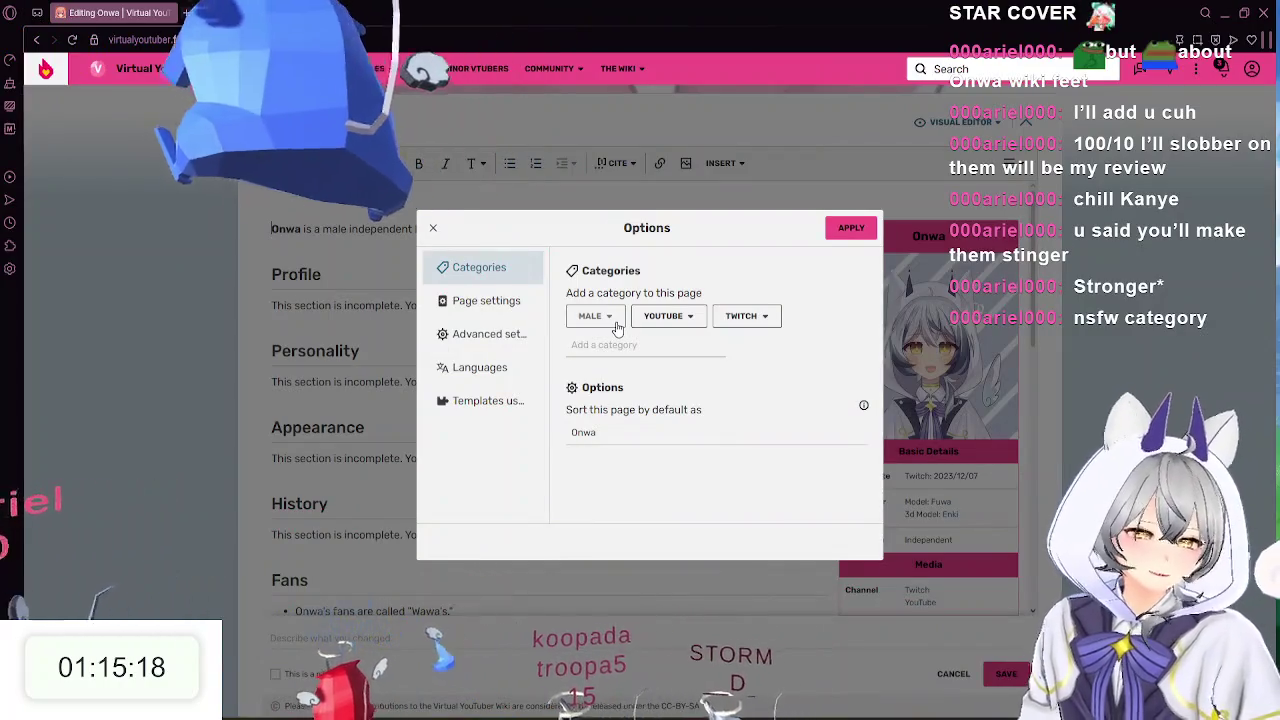
{"action": "type", "text": "English"}
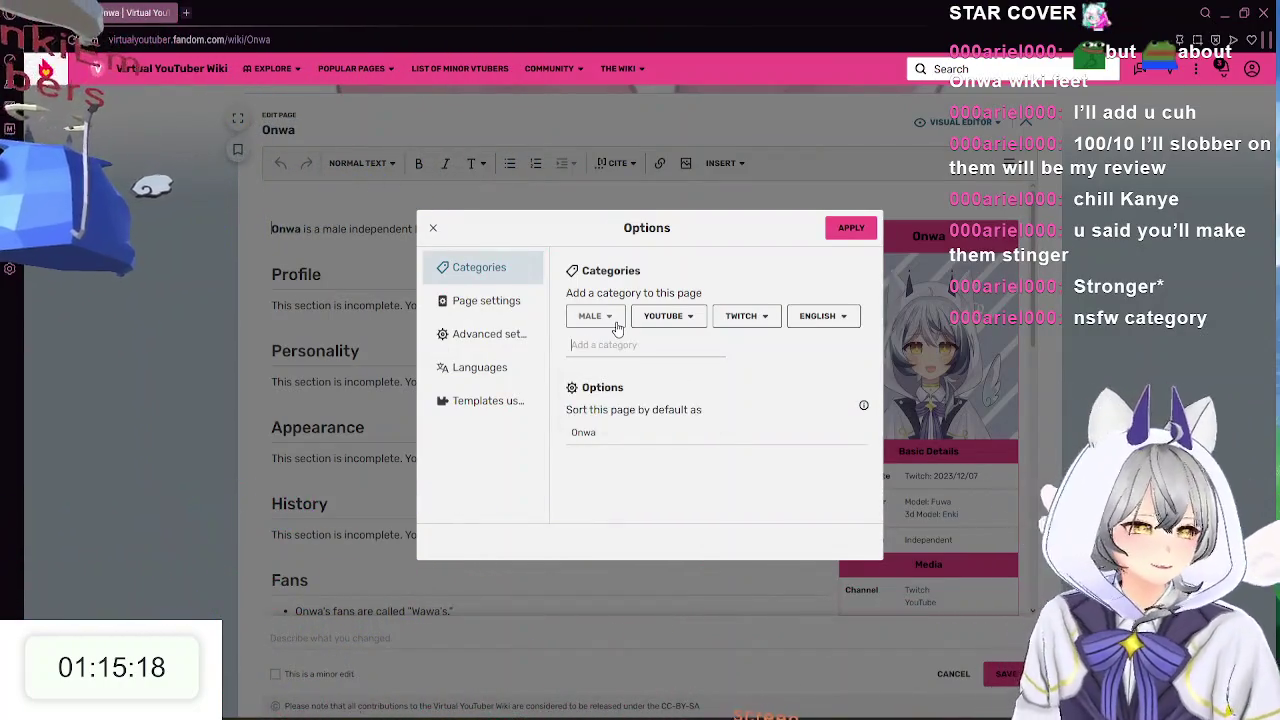
{"action": "type", "text": "d"}
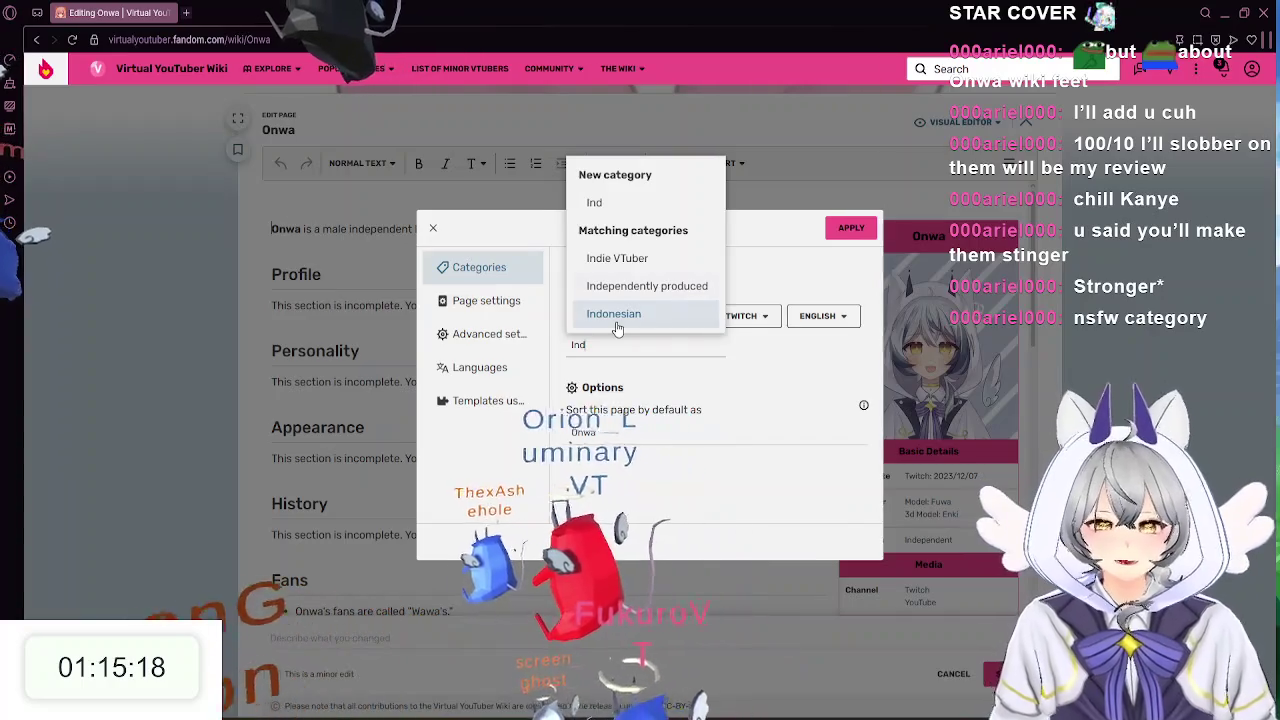
{"action": "key", "text": "Return"}
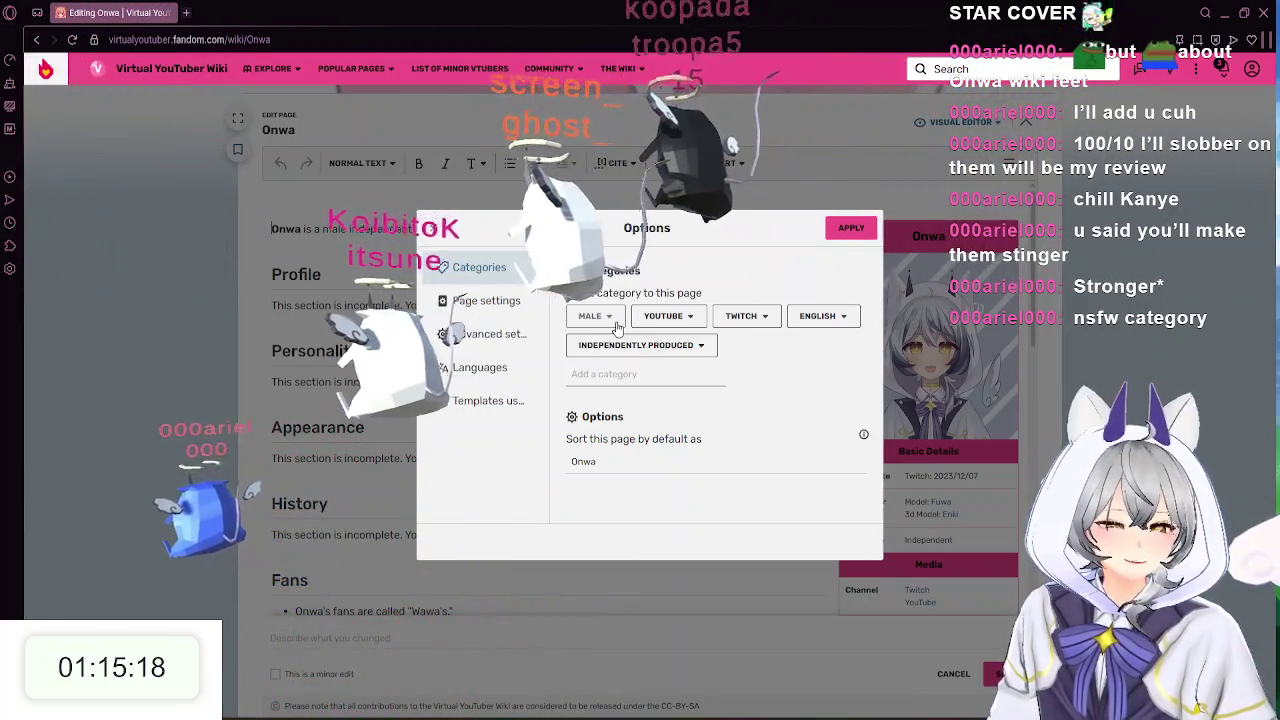
{"action": "type", "text": "Voice"}
{"action": "key", "text": "Down"}
{"action": "key", "text": "Down"}
{"action": "key", "text": "Return"}
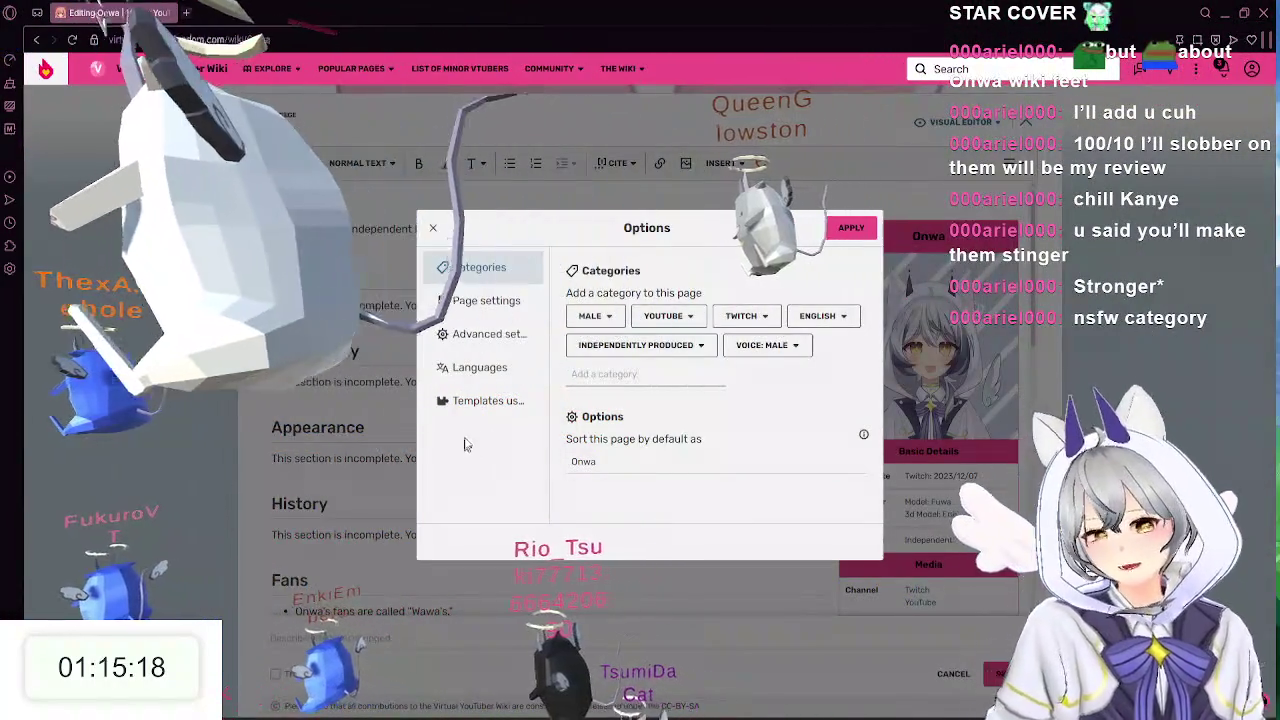
Step: Review page settings, advanced settings and templates, then save with the summary 'Added Categories'
{"action": "left_click", "coordinate": [476, 304]}
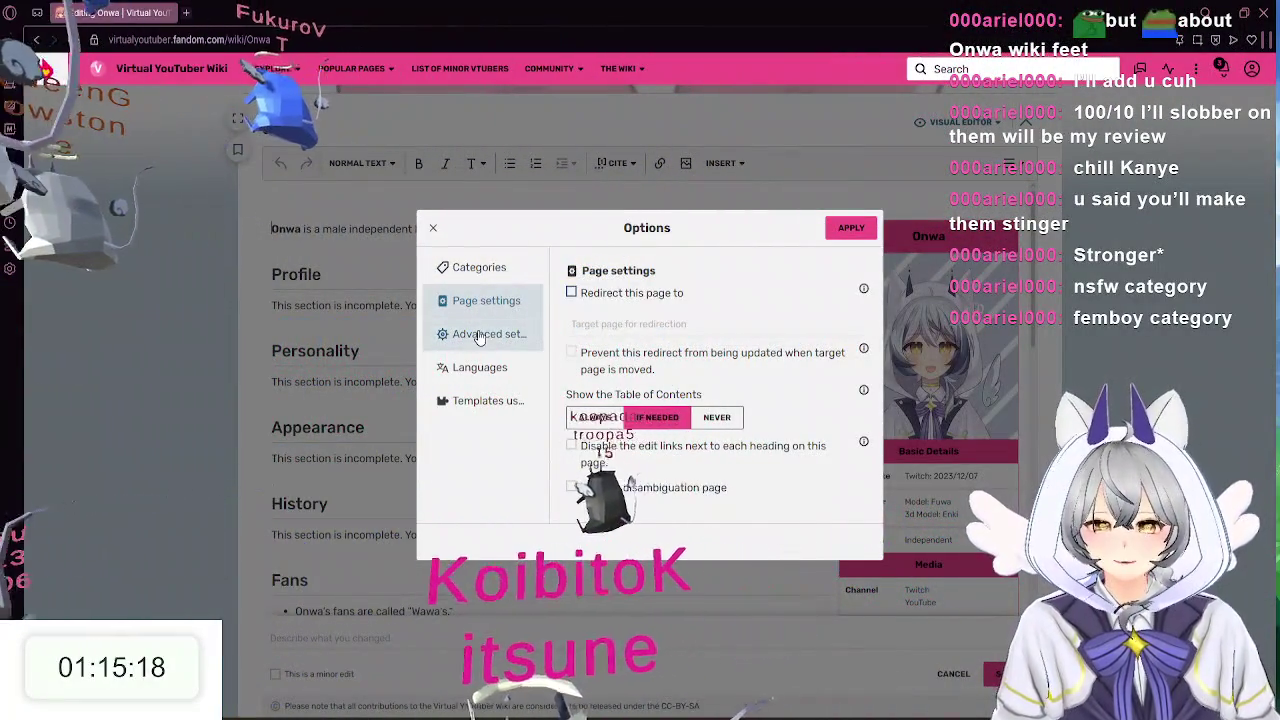
{"action": "left_click", "coordinate": [480, 342]}
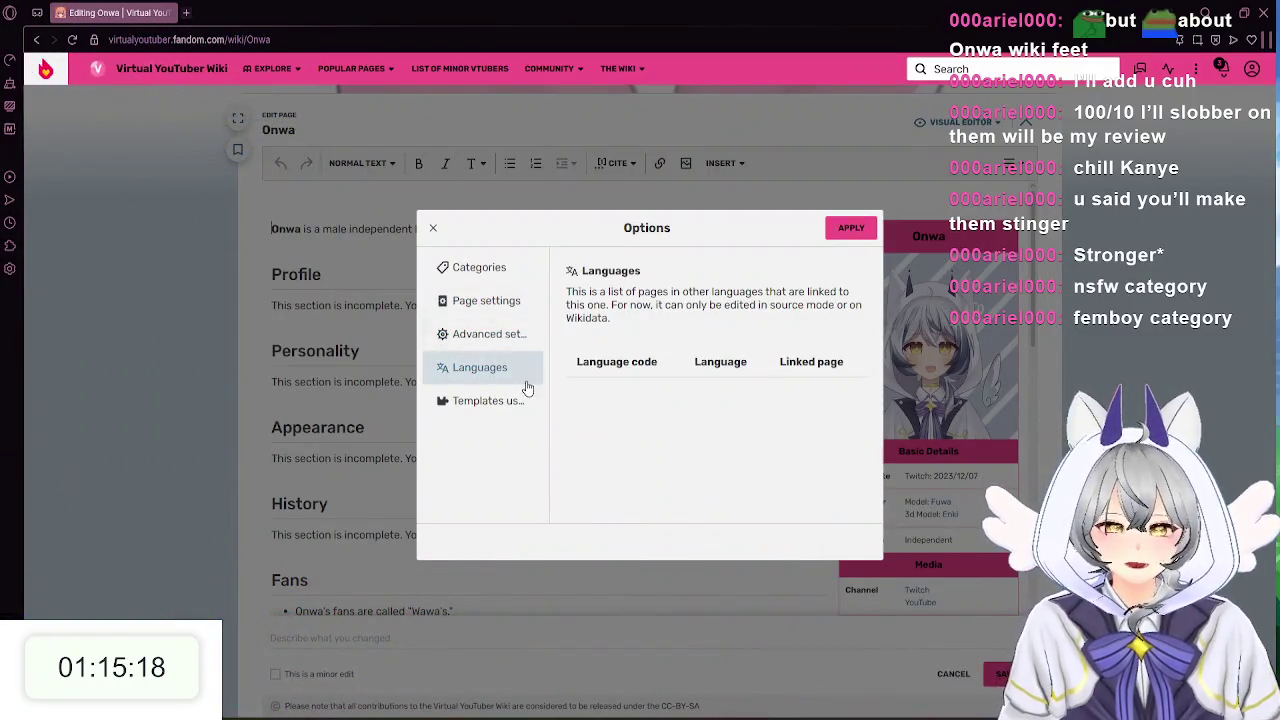
{"action": "left_click", "coordinate": [472, 400]}
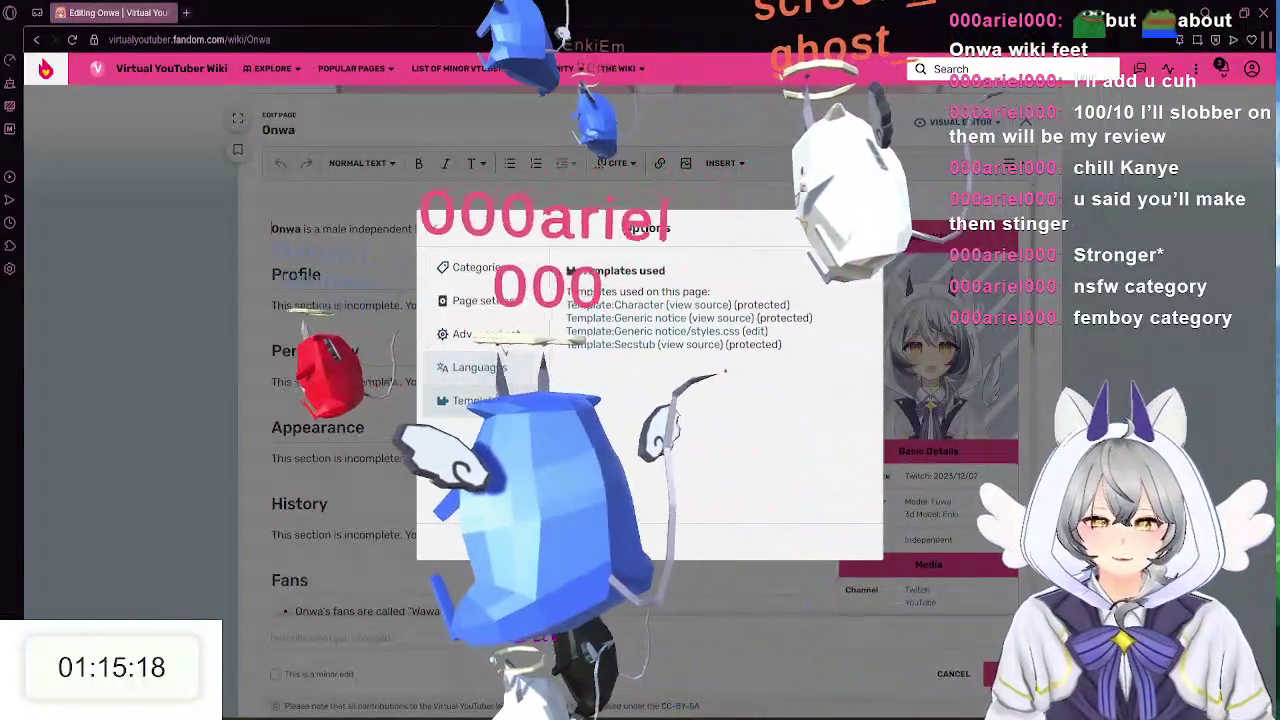
{"action": "left_click", "coordinate": [479, 267]}
{"action": "left_click", "coordinate": [851, 228]}
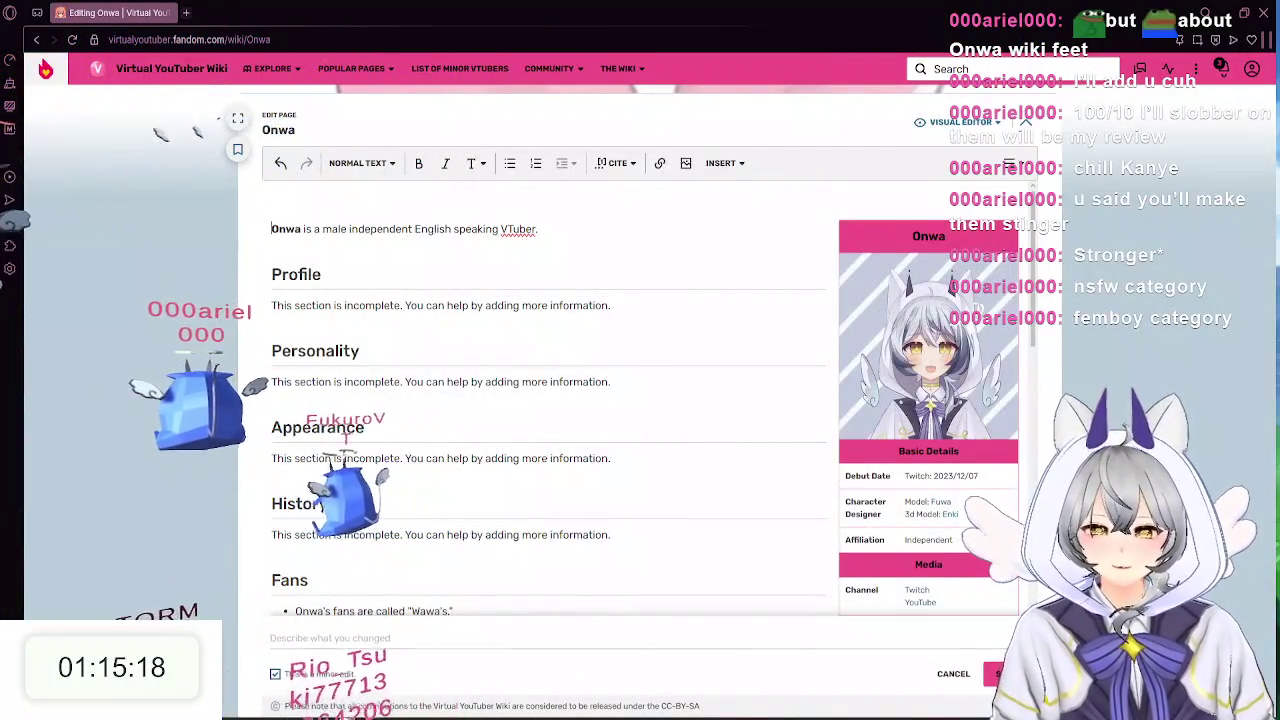
{"action": "type", "text": "ategories"}
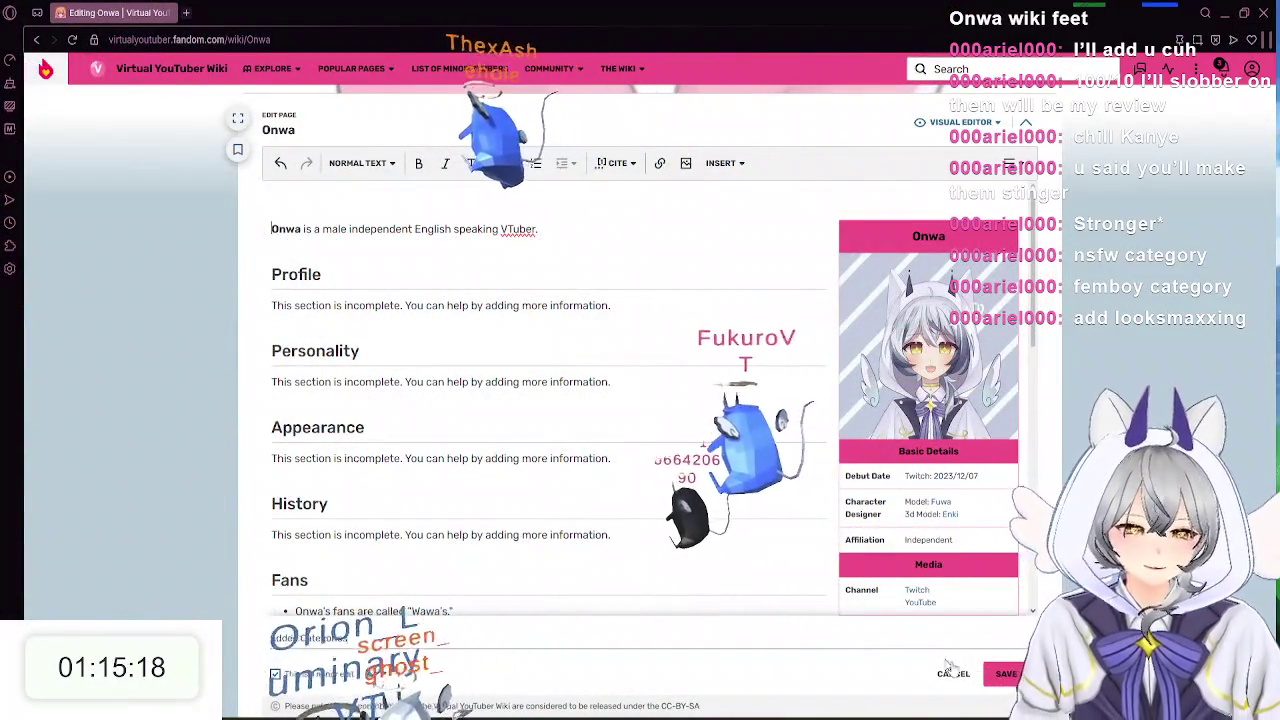
{"action": "left_click", "coordinate": [1002, 678]}
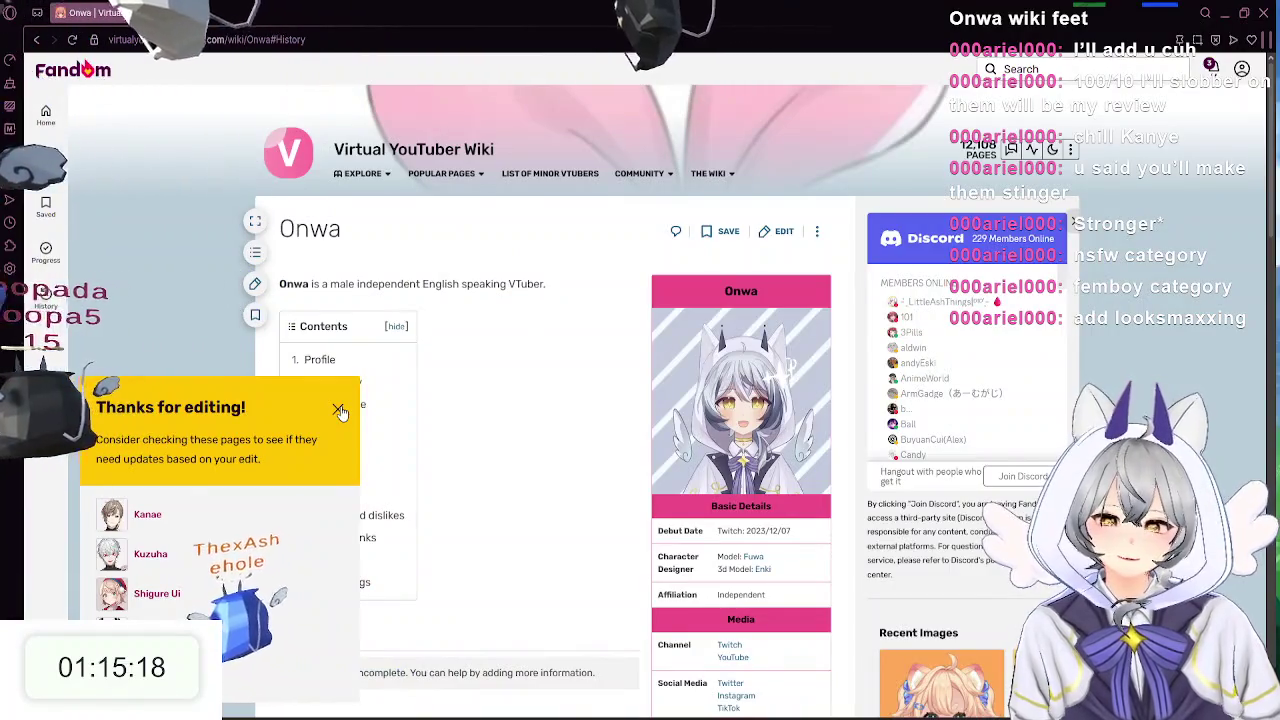
Step: Dismiss the 'Thanks for editing!' notice, scroll the saved Onwa article, and reopen it for editing
{"action": "left_click", "coordinate": [338, 410]}
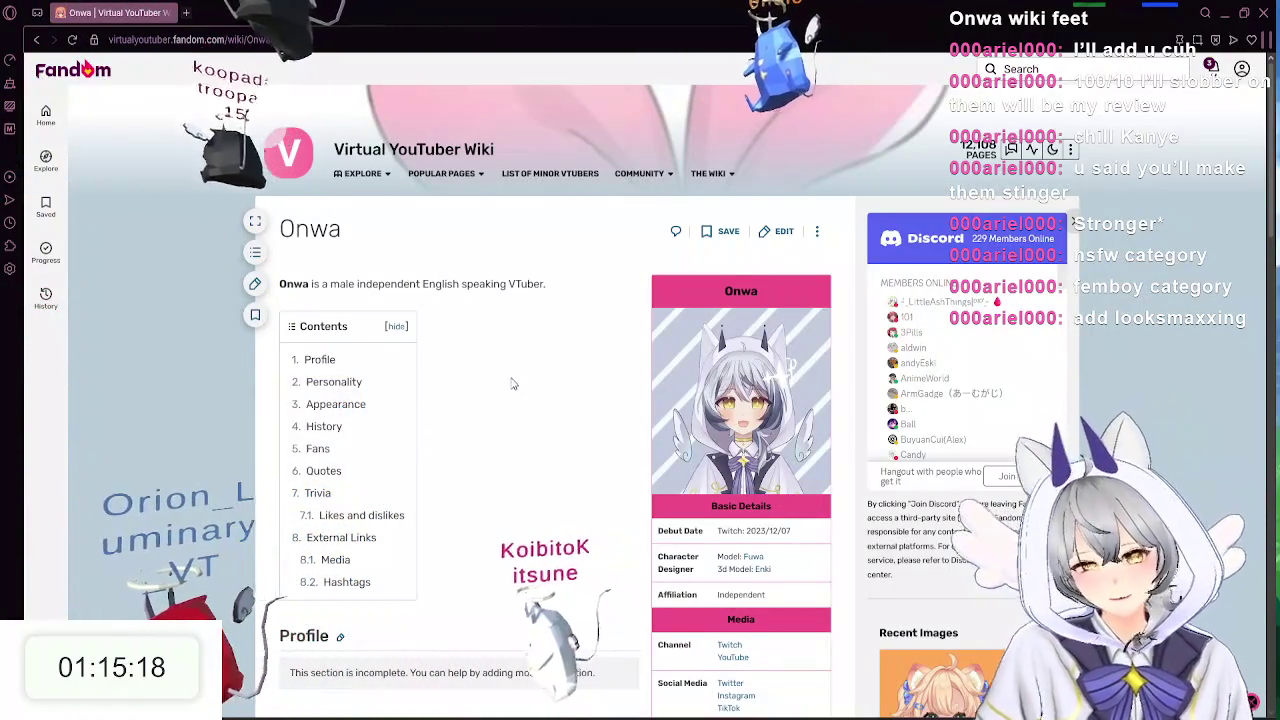
{"action": "scroll", "coordinate": [574, 363], "scroll_direction": "down", "scroll_amount": 3}
{"action": "scroll", "coordinate": [574, 363], "scroll_direction": "up", "scroll_amount": 3}
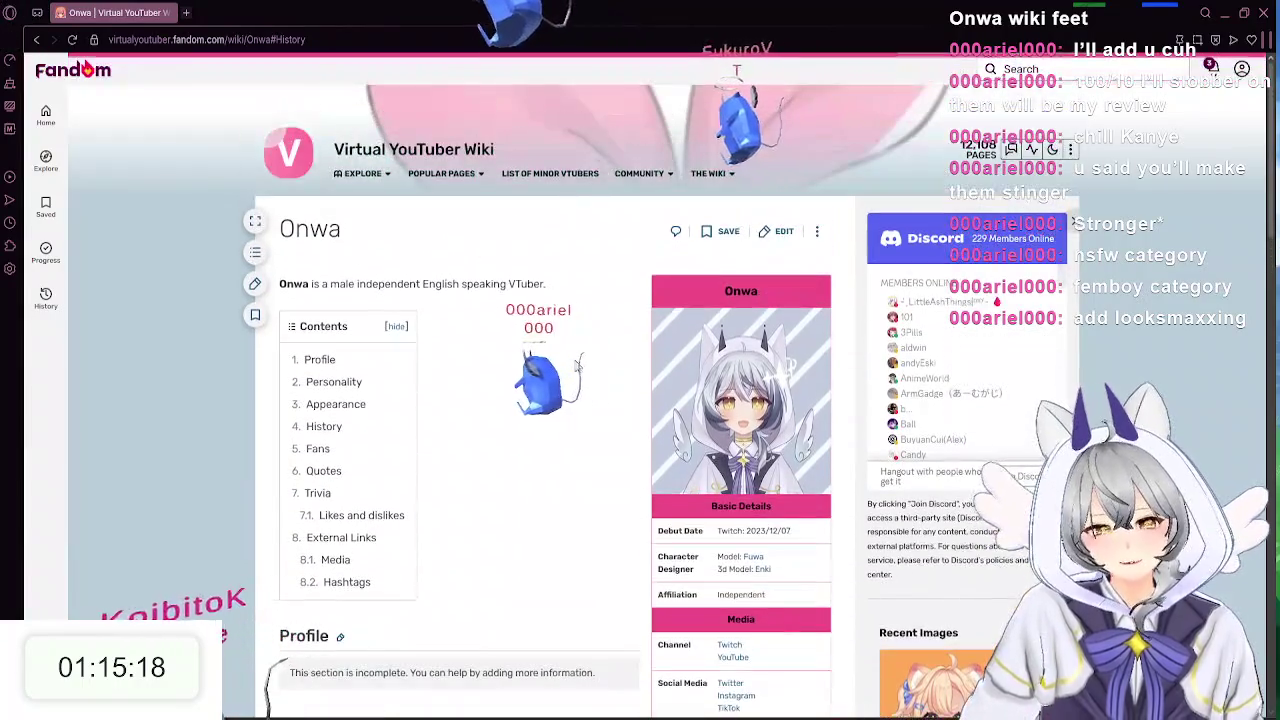
{"action": "scroll", "coordinate": [575, 366], "scroll_direction": "down", "scroll_amount": 1}
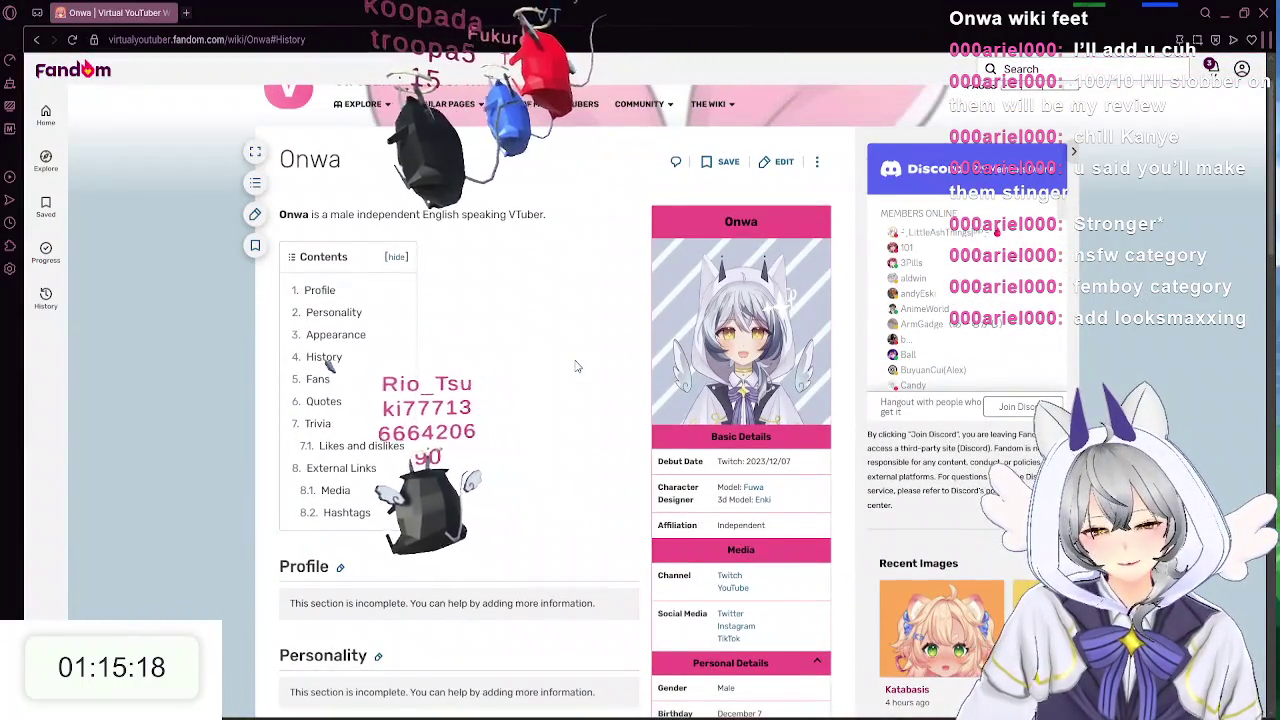
{"action": "scroll", "coordinate": [575, 366], "scroll_direction": "up", "scroll_amount": 1}
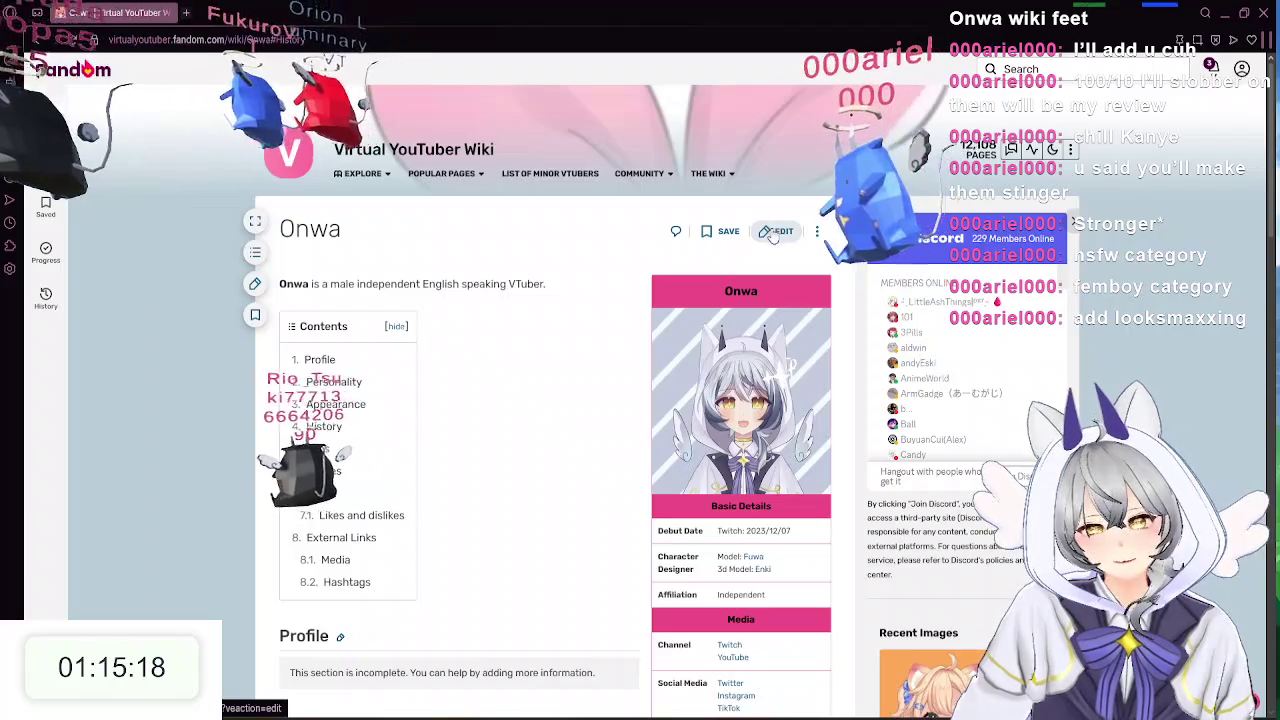
{"action": "left_click", "coordinate": [772, 234]}
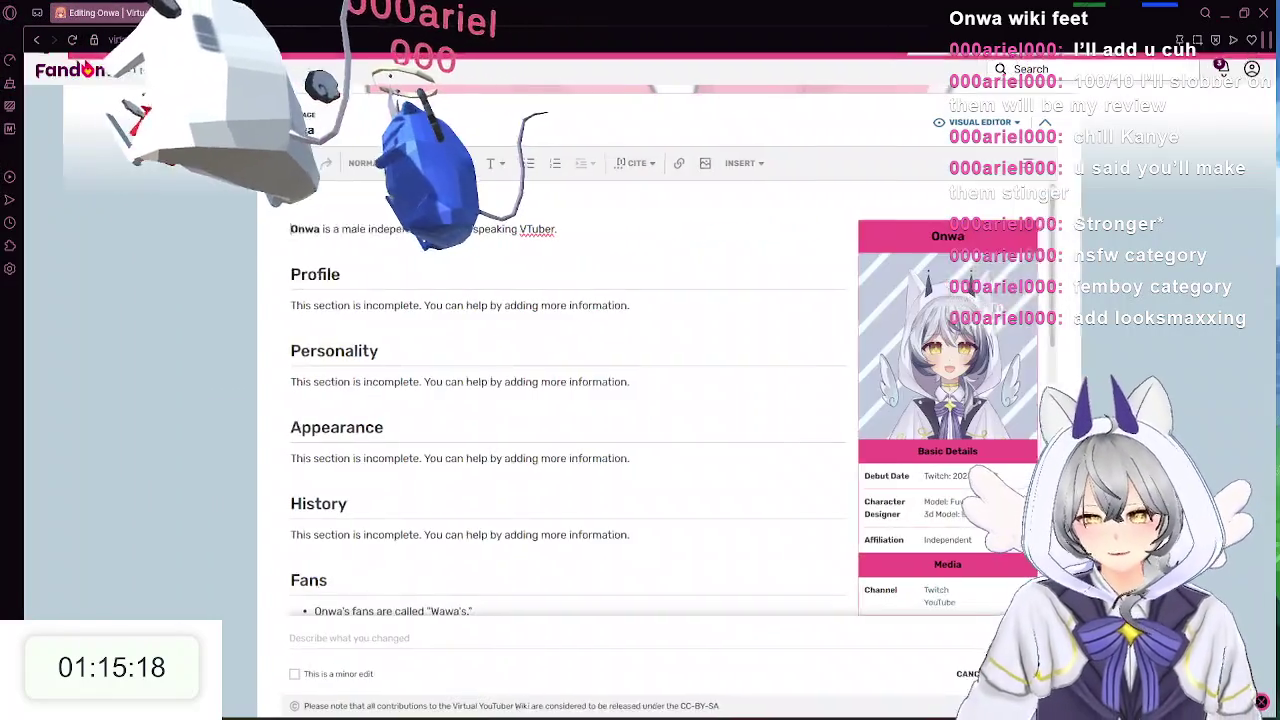
Step: Try typing a 'looksmaxxing' category in the page options Categories panel, then close it
{"action": "left_click", "coordinate": [1008, 165]}
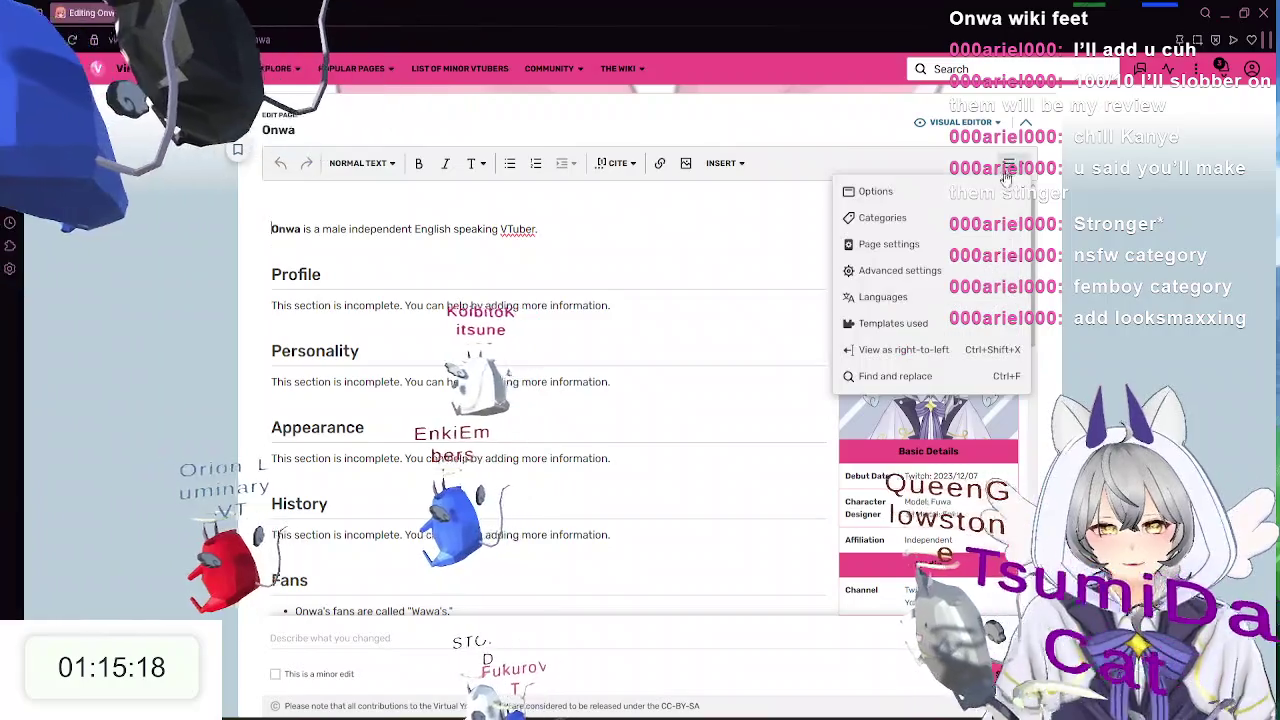
{"action": "left_click", "coordinate": [986, 191]}
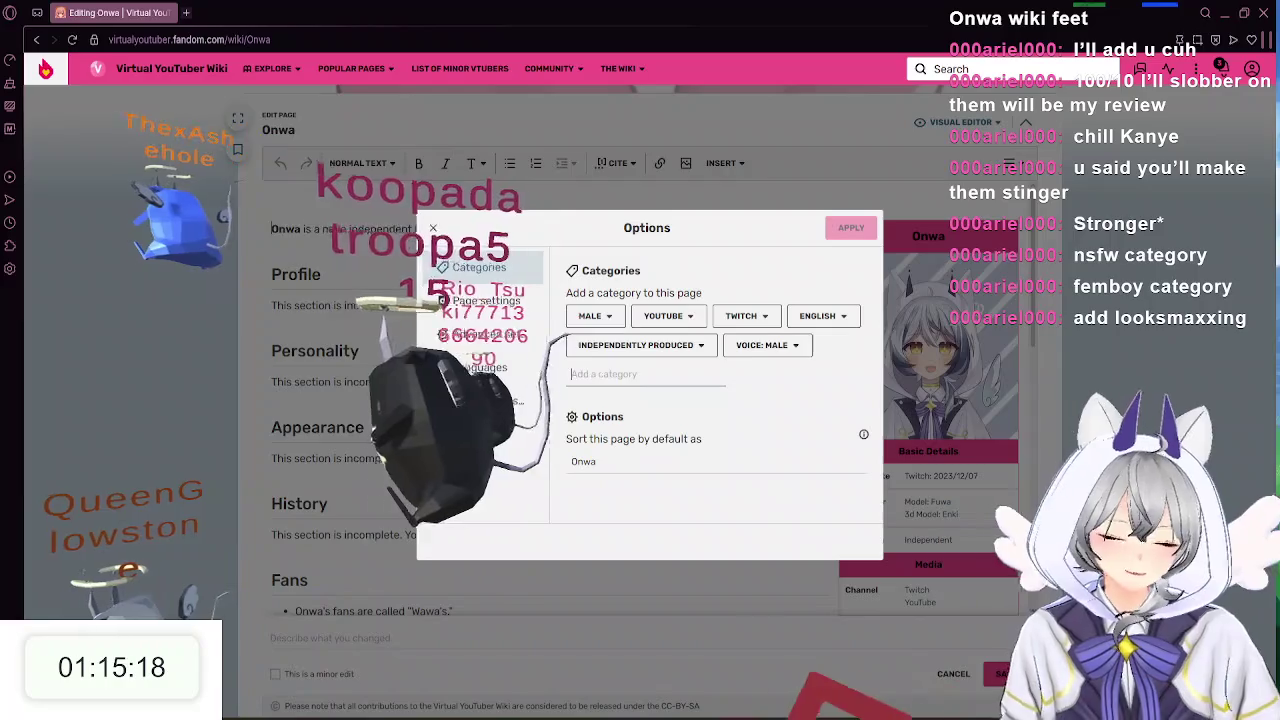
{"action": "type", "text": "looksmaxxing"}
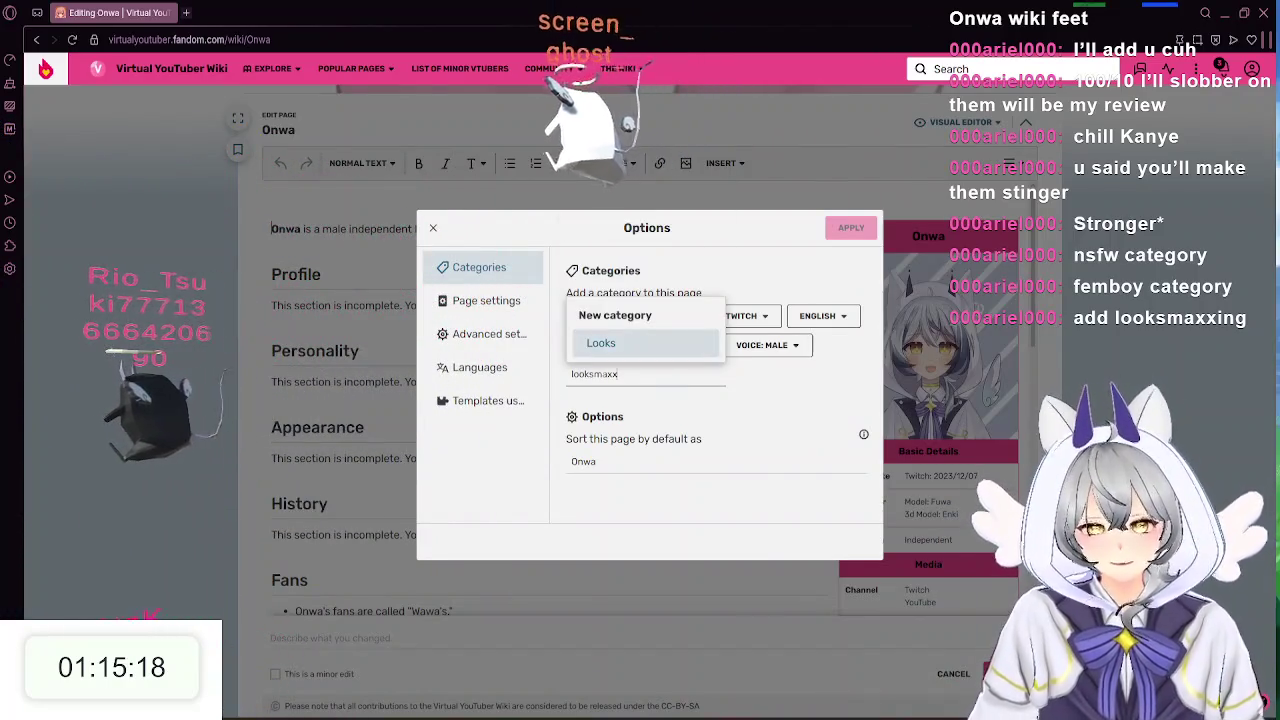
{"action": "left_click", "coordinate": [446, 240]}
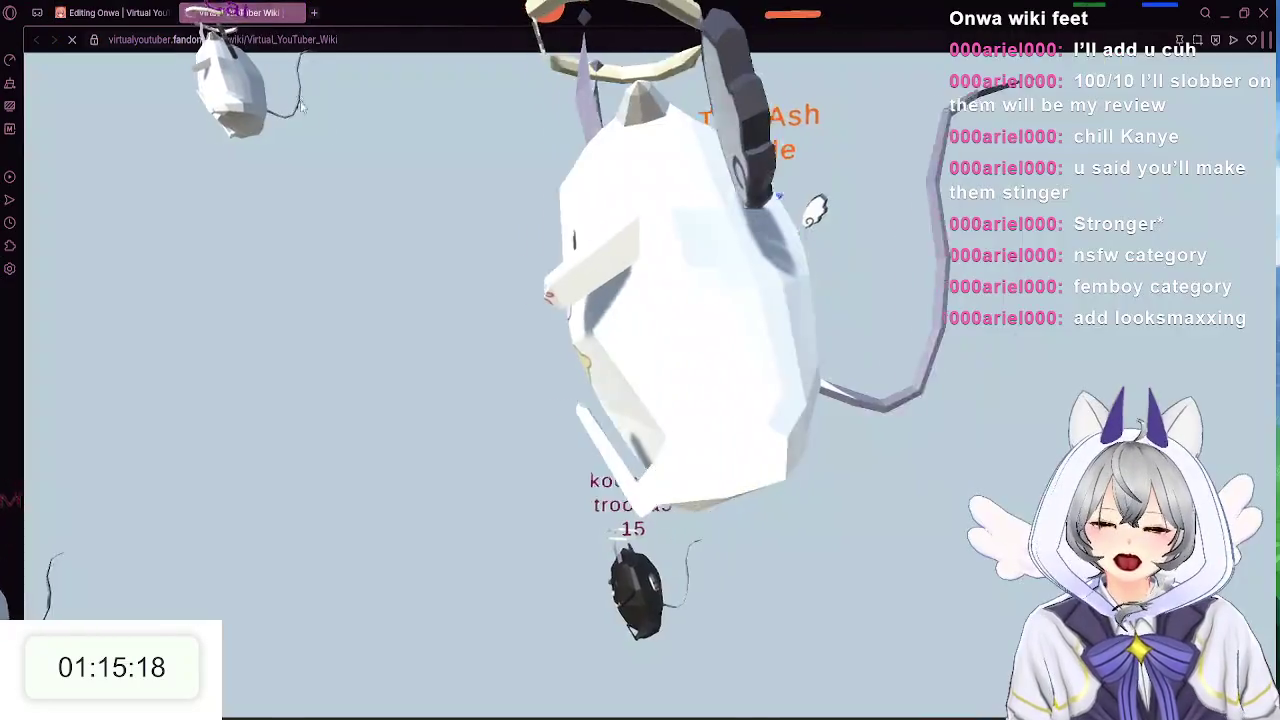
Step: Scroll through the VTubers card grid on the wiki home page
{"action": "scroll", "coordinate": [405, 267], "scroll_direction": "down", "scroll_amount": 15}
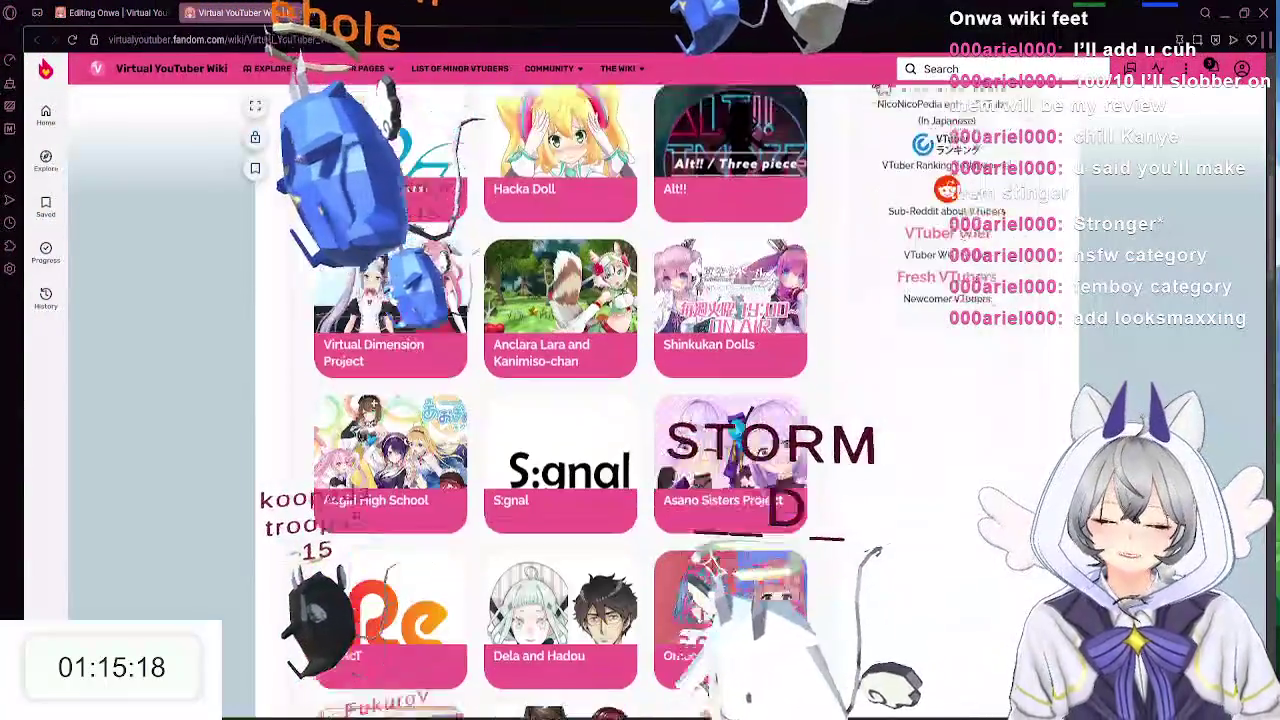
{"action": "scroll", "coordinate": [405, 267], "scroll_direction": "down", "scroll_amount": 10}
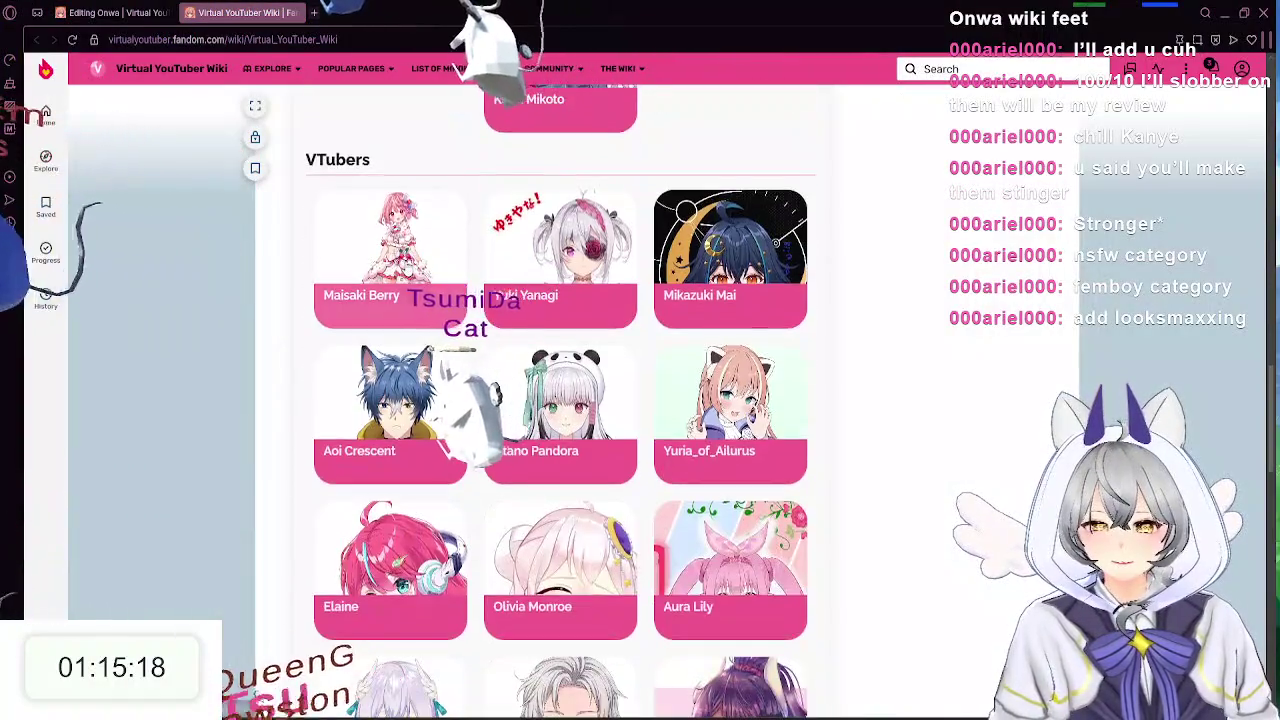
{"action": "scroll", "coordinate": [406, 268], "scroll_direction": "down", "scroll_amount": 4}
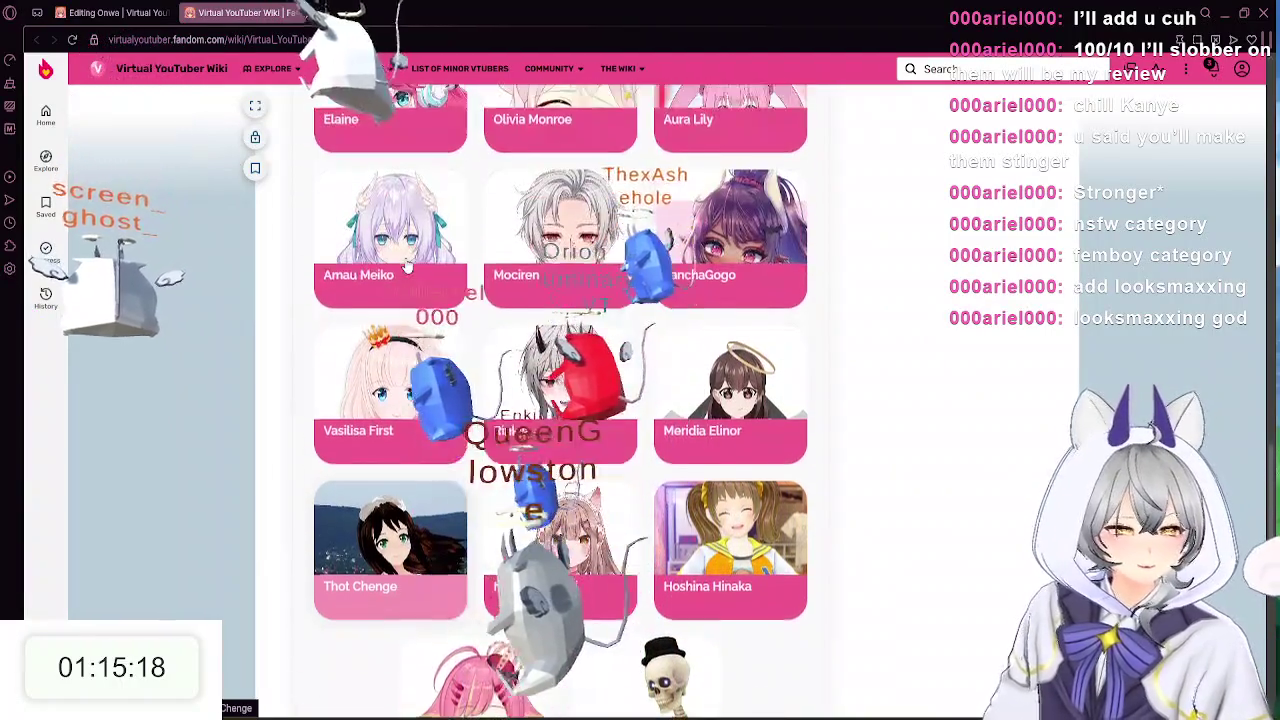
{"action": "scroll", "coordinate": [405, 267], "scroll_direction": "up", "scroll_amount": 1}
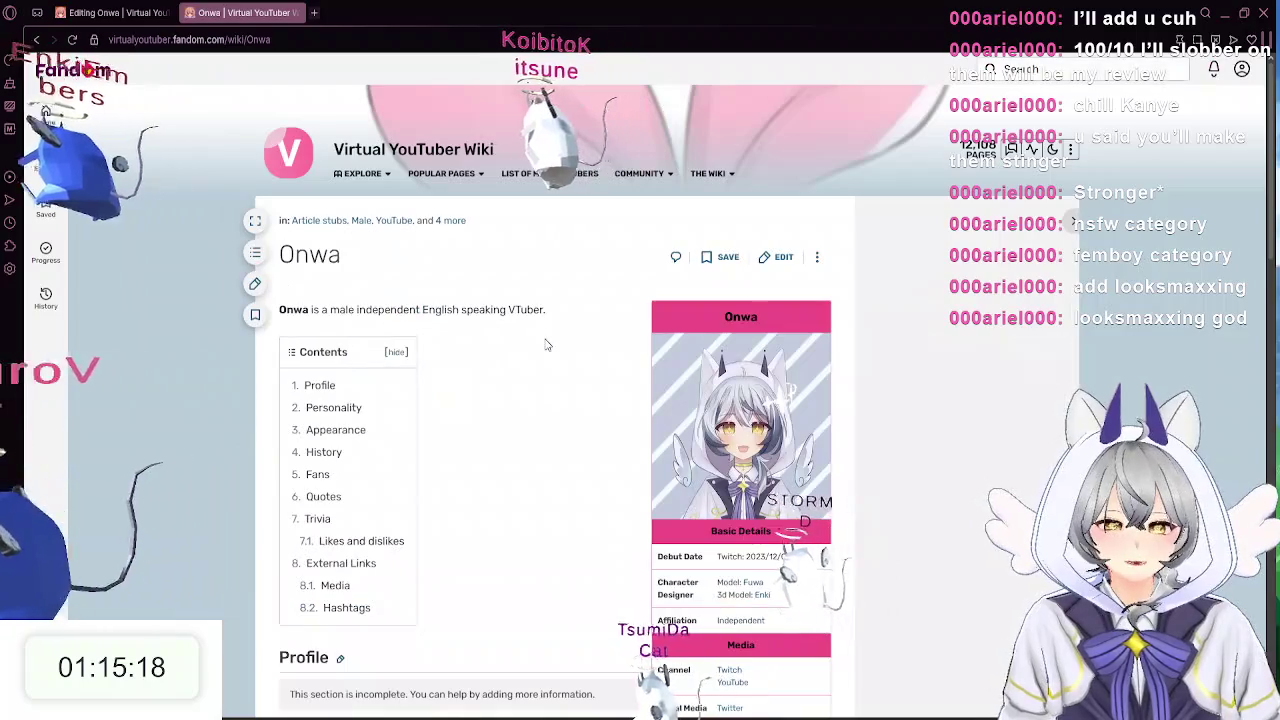
Step: Scroll through the published Onwa article, then return to the 'Editing Onwa' tab
{"action": "scroll", "coordinate": [545, 342], "scroll_direction": "down", "scroll_amount": 3}
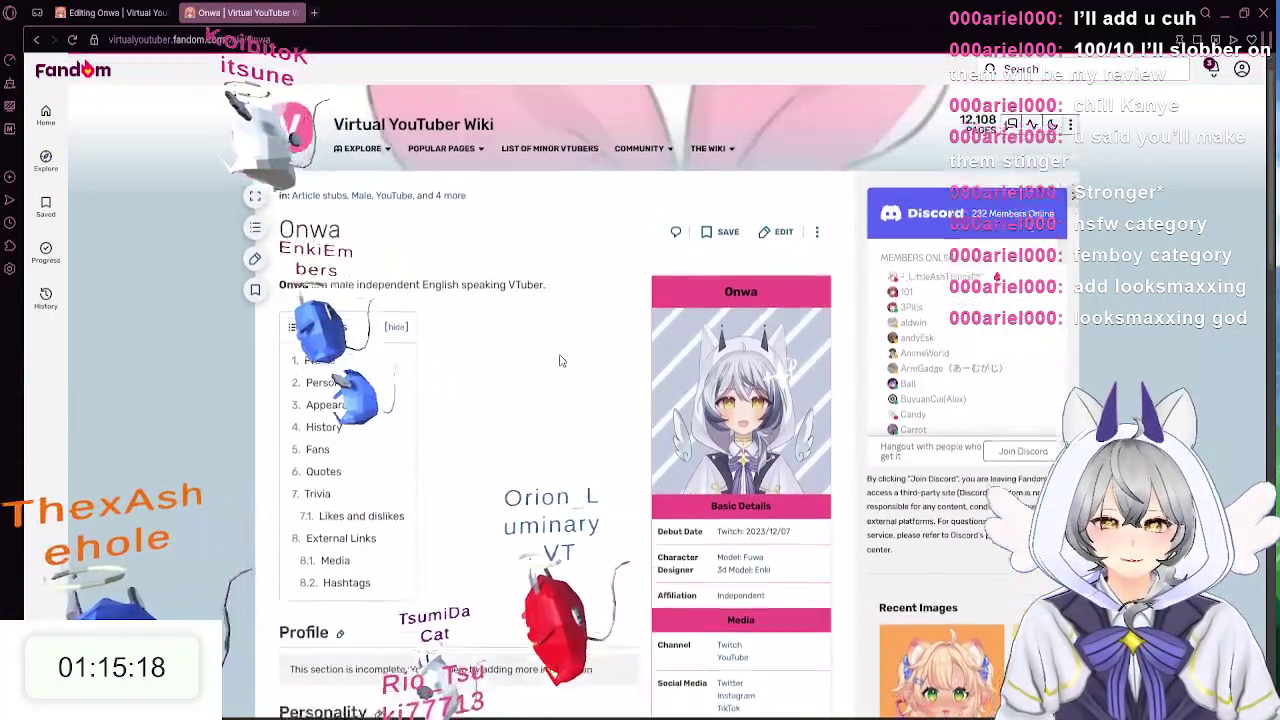
{"action": "scroll", "coordinate": [560, 340], "scroll_direction": "down", "scroll_amount": 3}
{"action": "scroll", "coordinate": [560, 336], "scroll_direction": "down", "scroll_amount": 4}
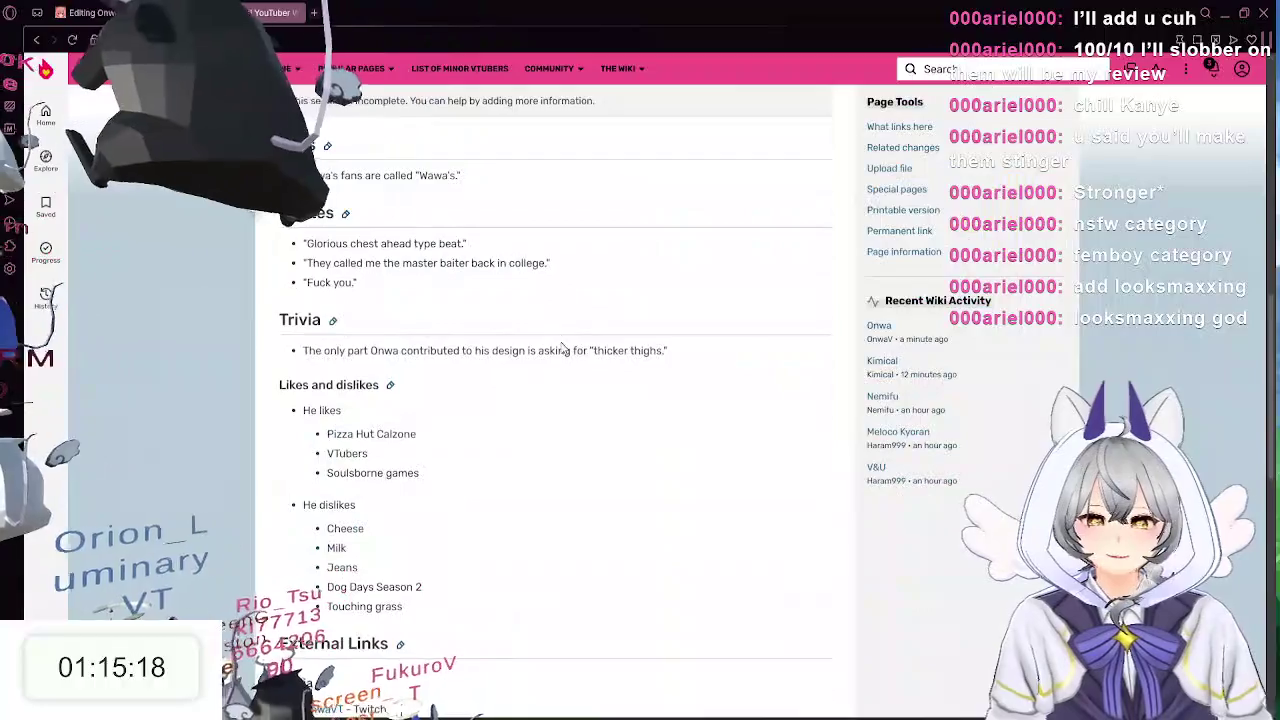
{"action": "scroll", "coordinate": [565, 343], "scroll_direction": "up", "scroll_amount": 5}
{"action": "scroll", "coordinate": [389, 339], "scroll_direction": "down", "scroll_amount": 1}
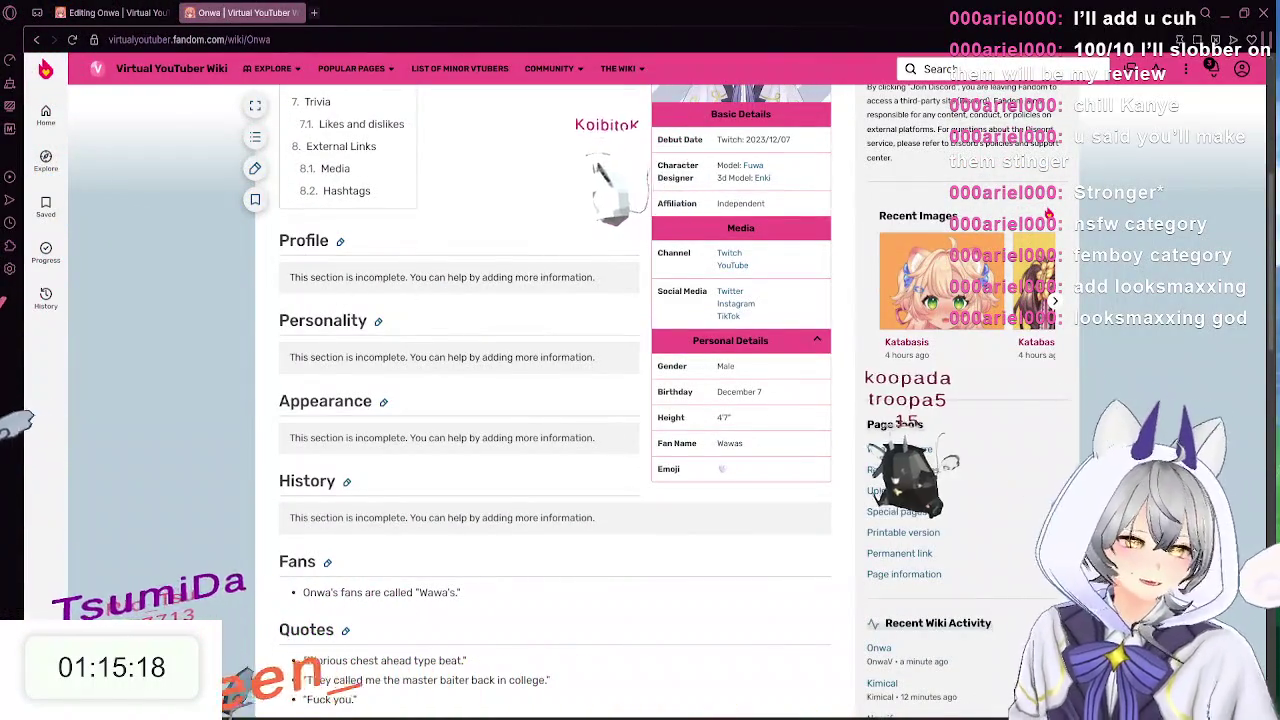
{"action": "scroll", "coordinate": [529, 284], "scroll_direction": "up", "scroll_amount": 5}
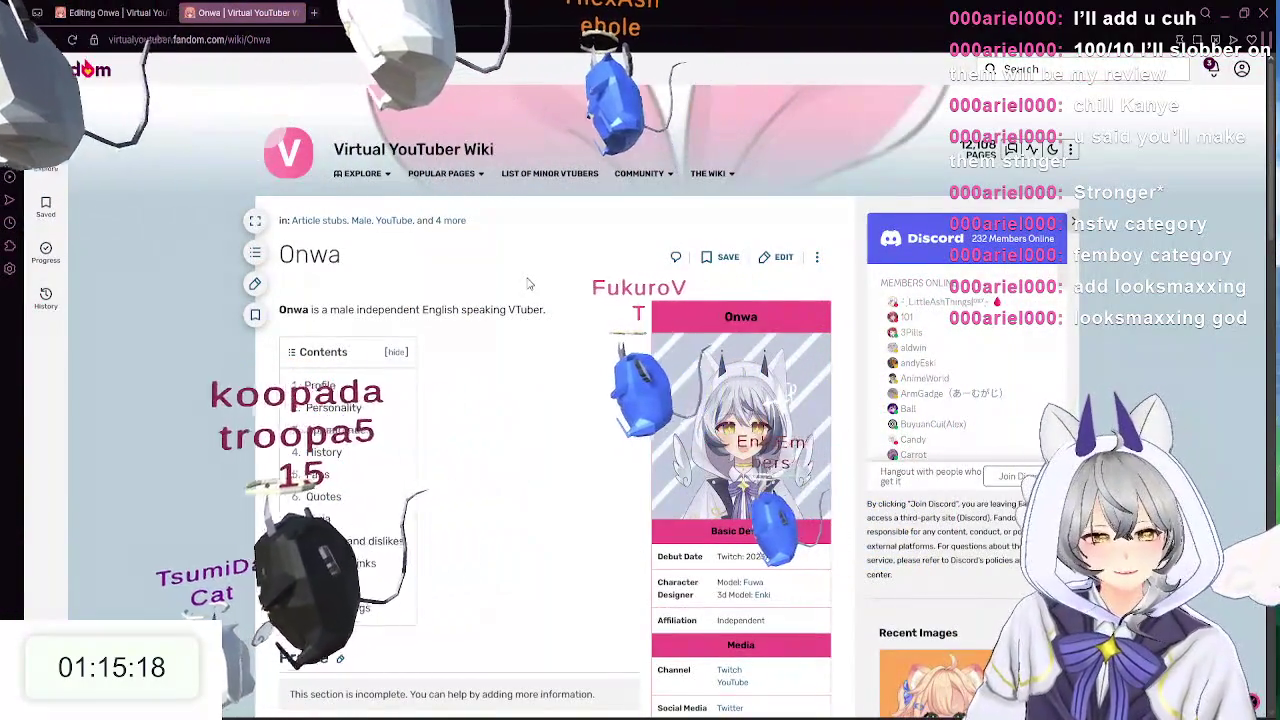
{"action": "scroll", "coordinate": [506, 349], "scroll_direction": "down", "scroll_amount": 3}
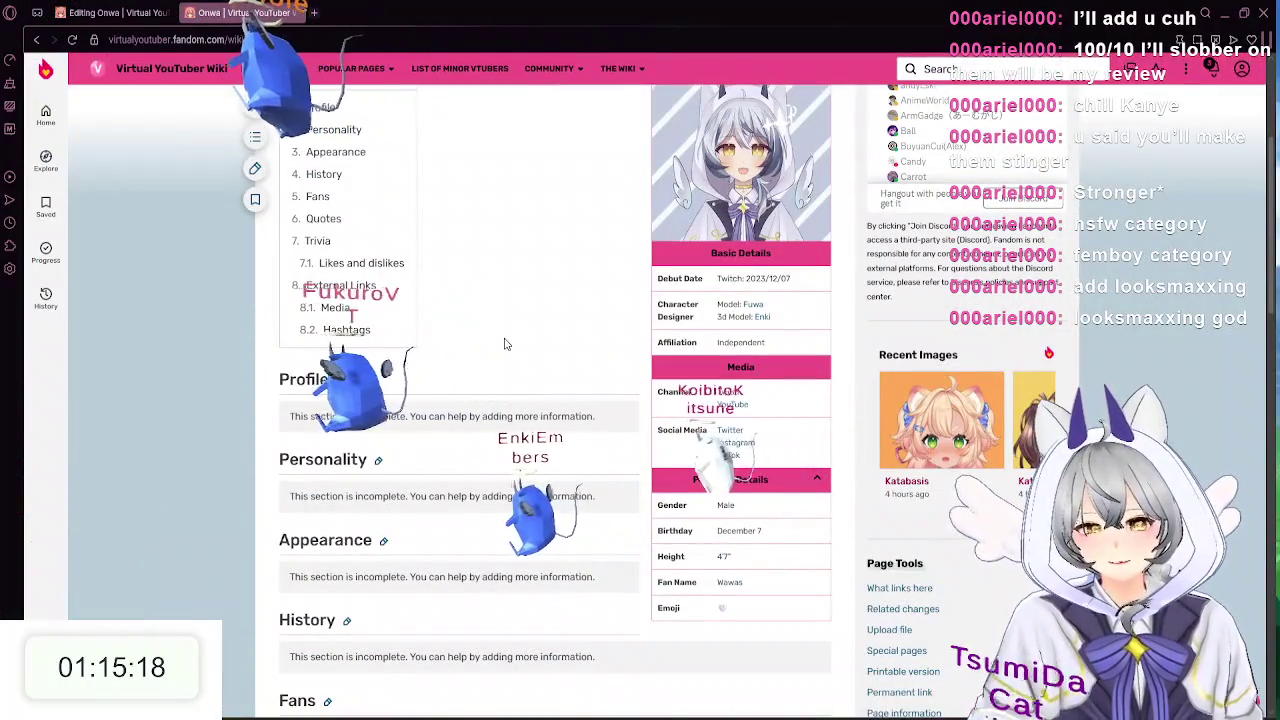
{"action": "scroll", "coordinate": [418, 413], "scroll_direction": "down", "scroll_amount": 5}
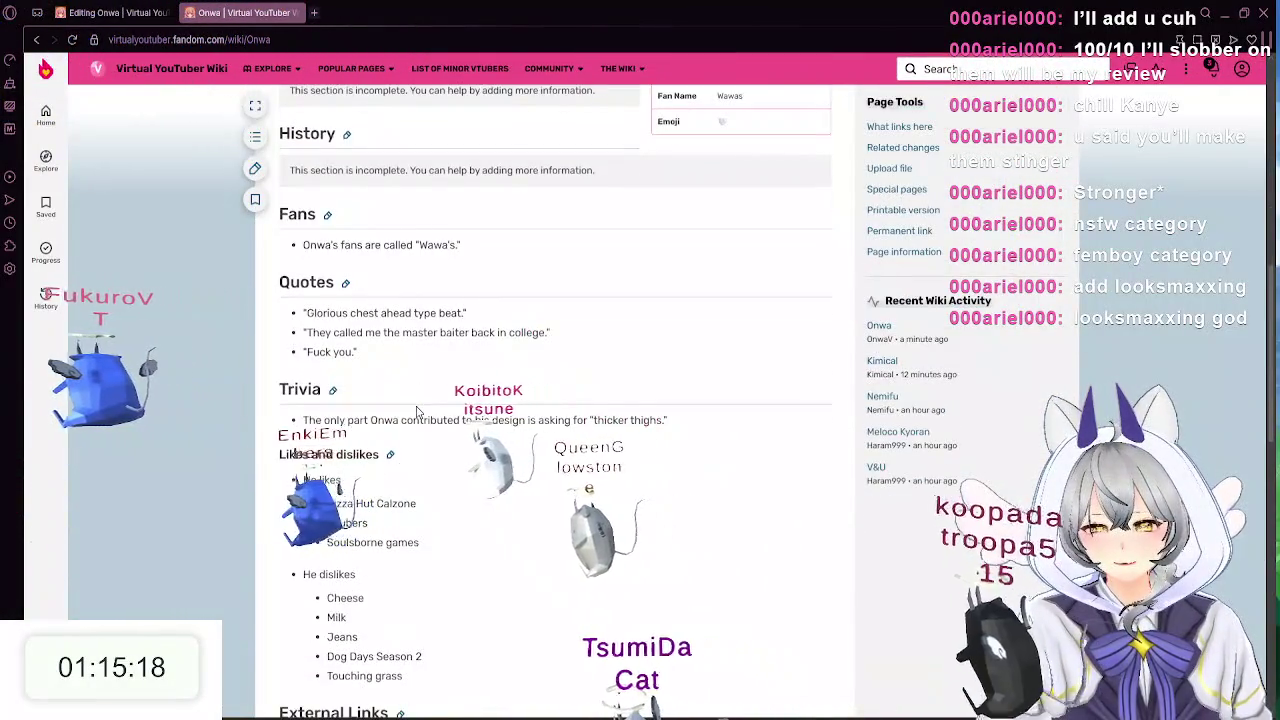
{"action": "scroll", "coordinate": [418, 413], "scroll_direction": "down", "scroll_amount": 1}
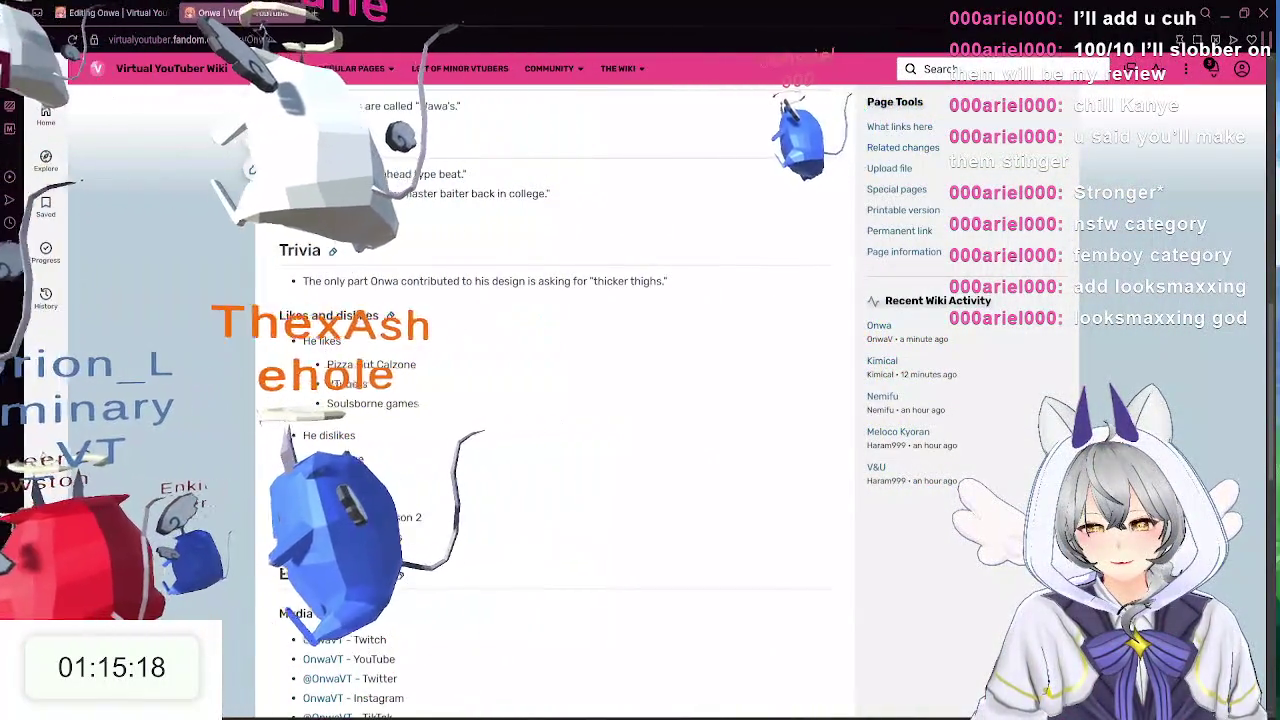
{"action": "scroll", "coordinate": [555, 400], "scroll_direction": "up", "scroll_amount": 5}
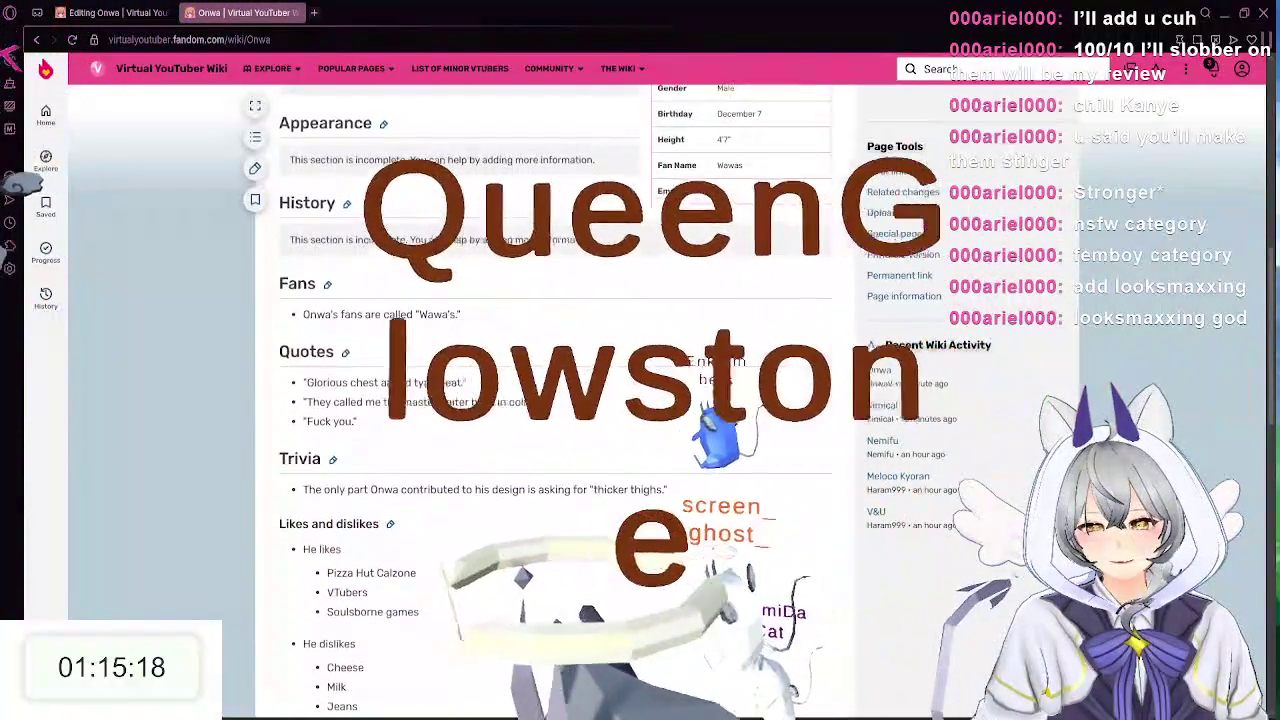
{"action": "scroll", "coordinate": [318, 342], "scroll_direction": "up", "scroll_amount": 1}
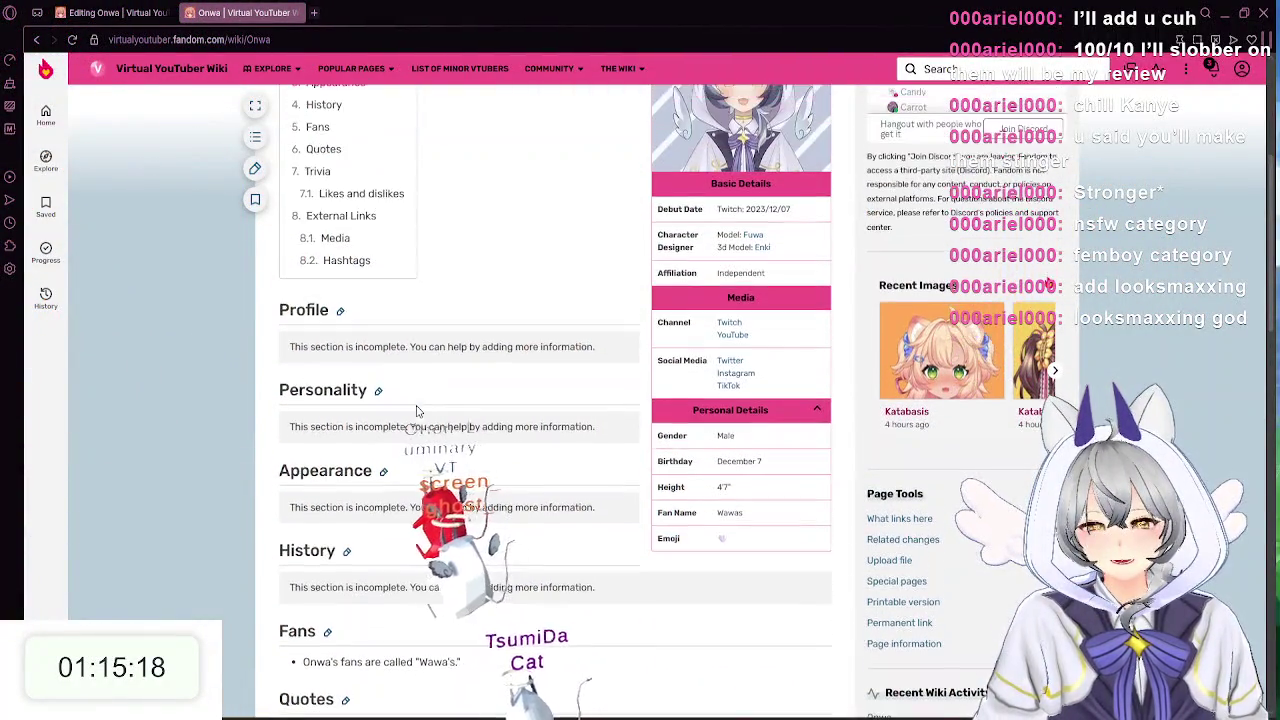
{"action": "left_click", "coordinate": [68, 9]}
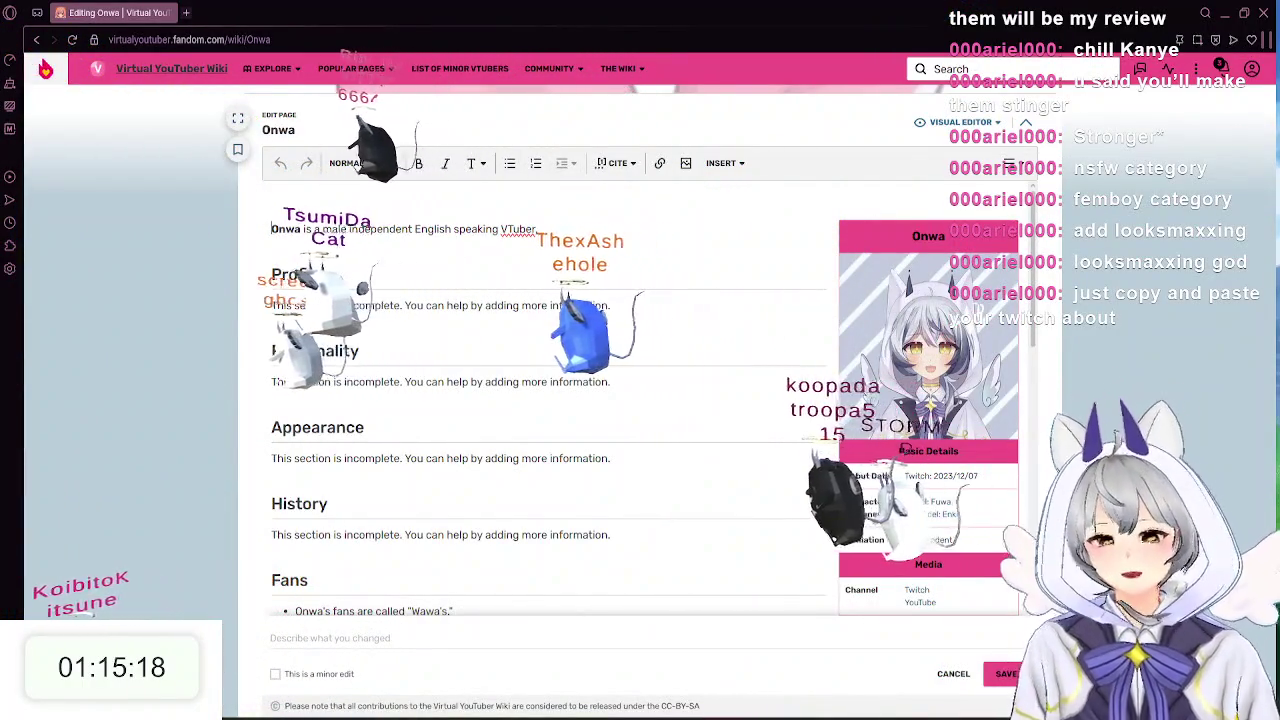
Step: Open the wiki in a new tab, zoom in, and scroll over Ironmouse's page
{"action": "middle_click", "coordinate": [171, 68]}
{"action": "mouse_move", "coordinate": [280, 68]}
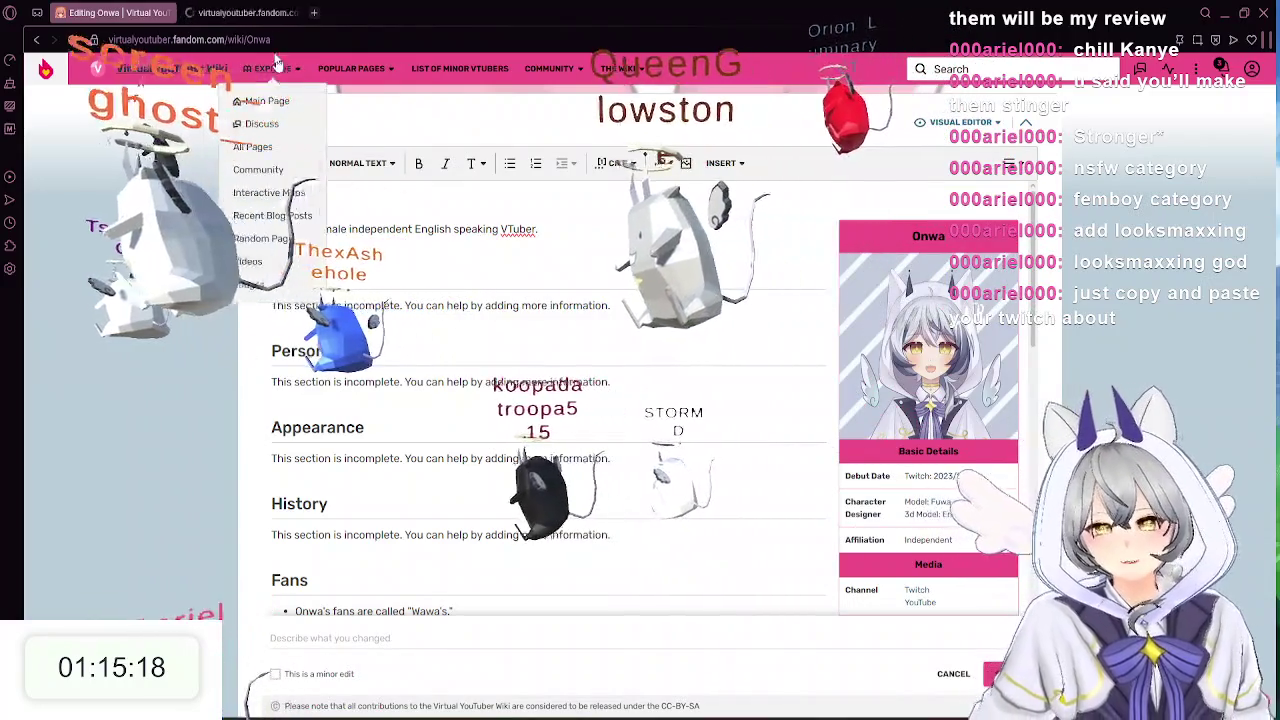
{"action": "left_click", "coordinate": [240, 12]}
{"action": "key", "text": "ctrl+plus"}
{"action": "key", "text": "ctrl+plus"}
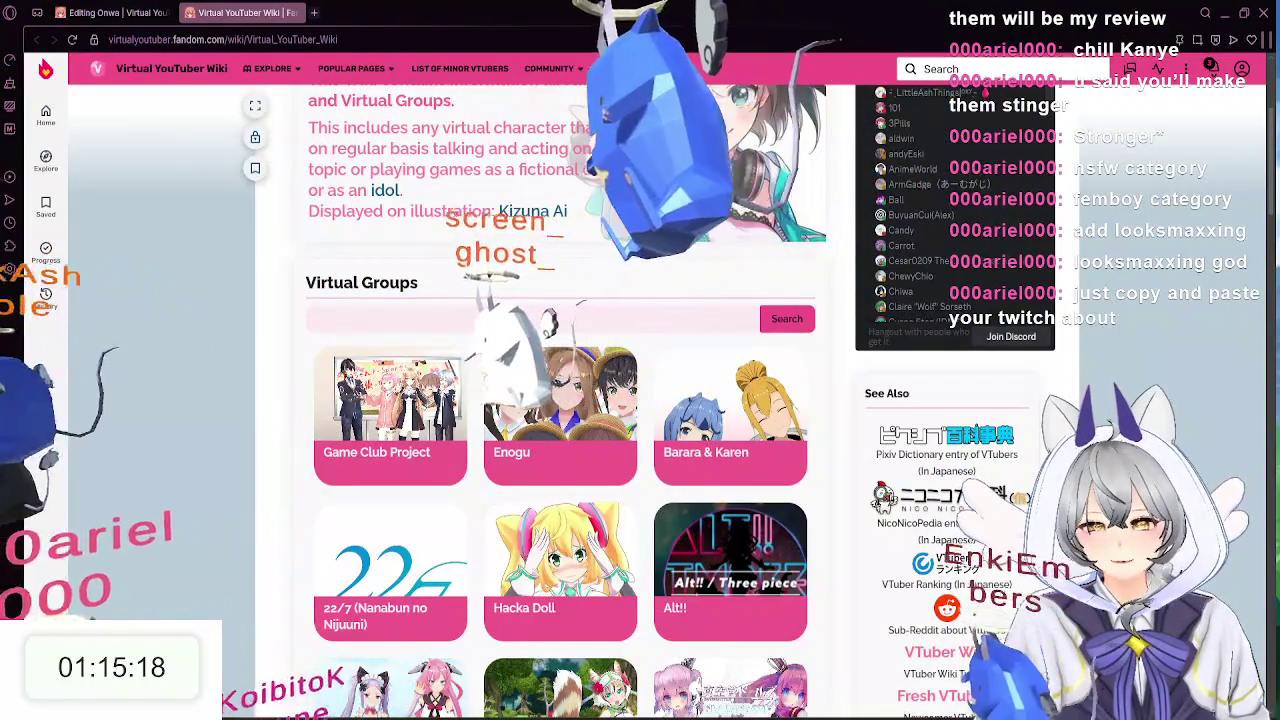
{"action": "scroll", "coordinate": [610, 356], "scroll_direction": "down", "scroll_amount": 4}
{"action": "scroll", "coordinate": [610, 356], "scroll_direction": "up", "scroll_amount": 5}
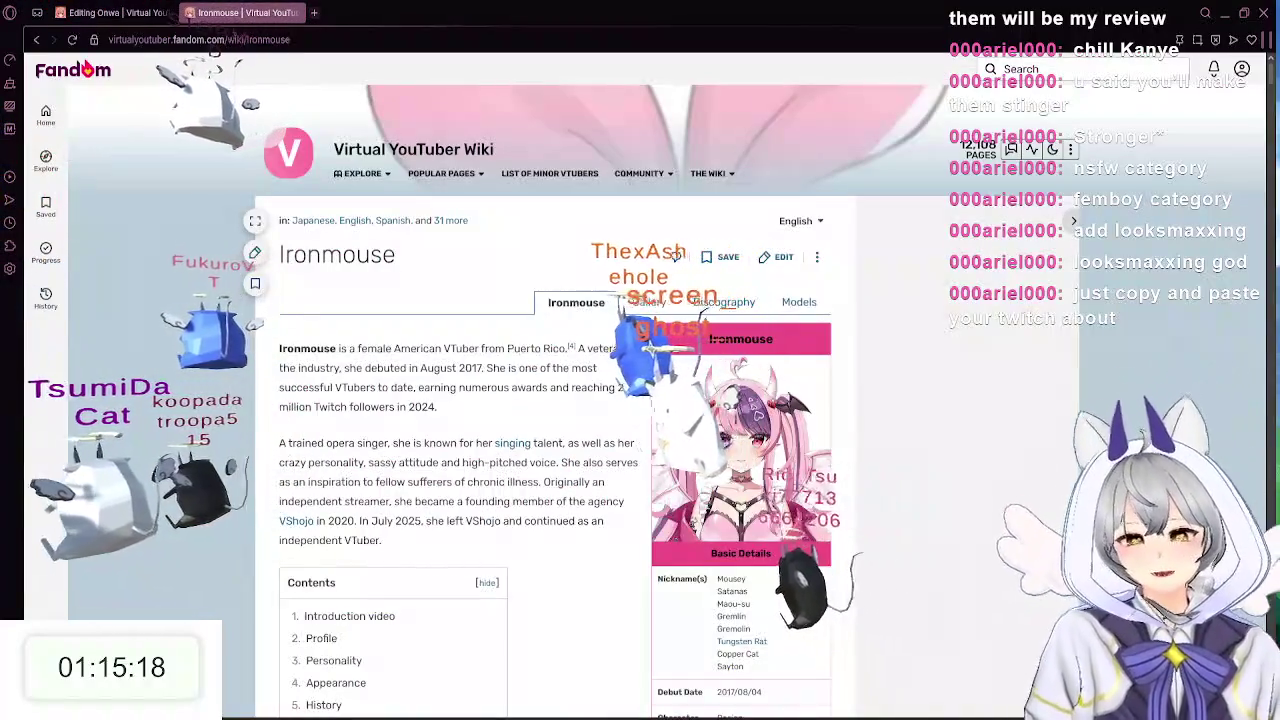
{"action": "scroll", "coordinate": [578, 381], "scroll_direction": "down", "scroll_amount": 2}
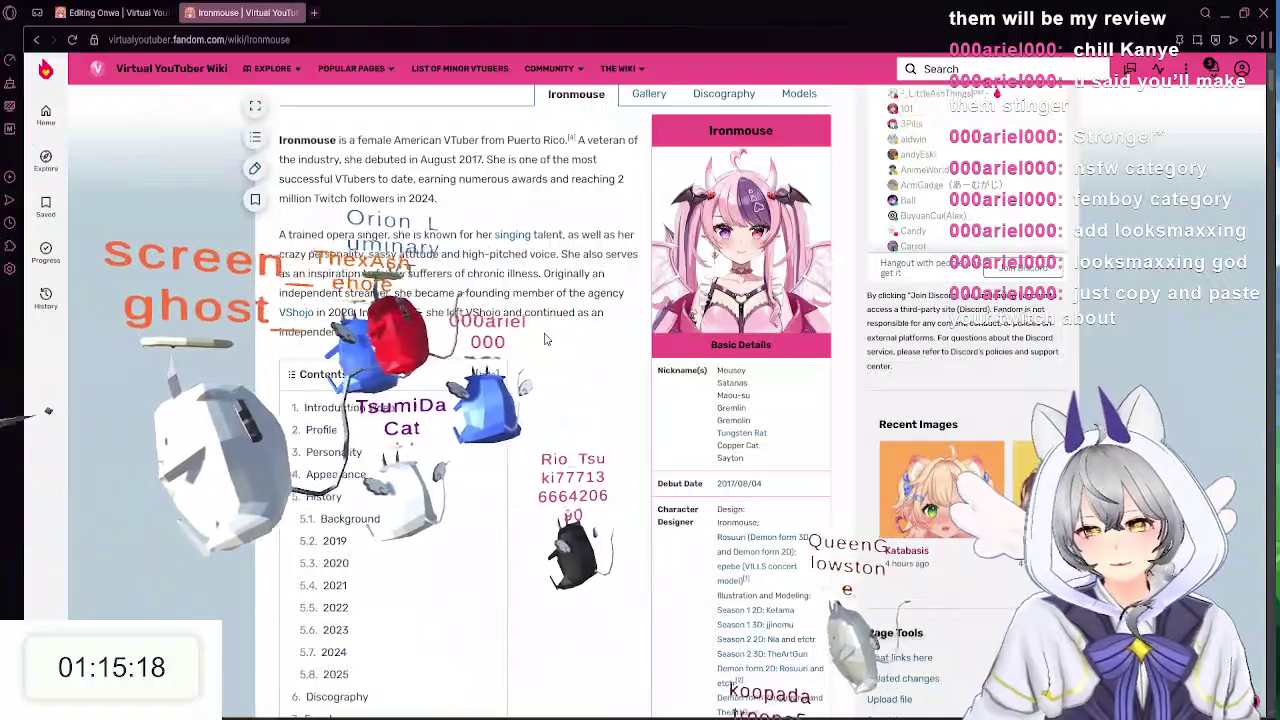
{"action": "scroll", "coordinate": [368, 288], "scroll_direction": "up", "scroll_amount": 1}
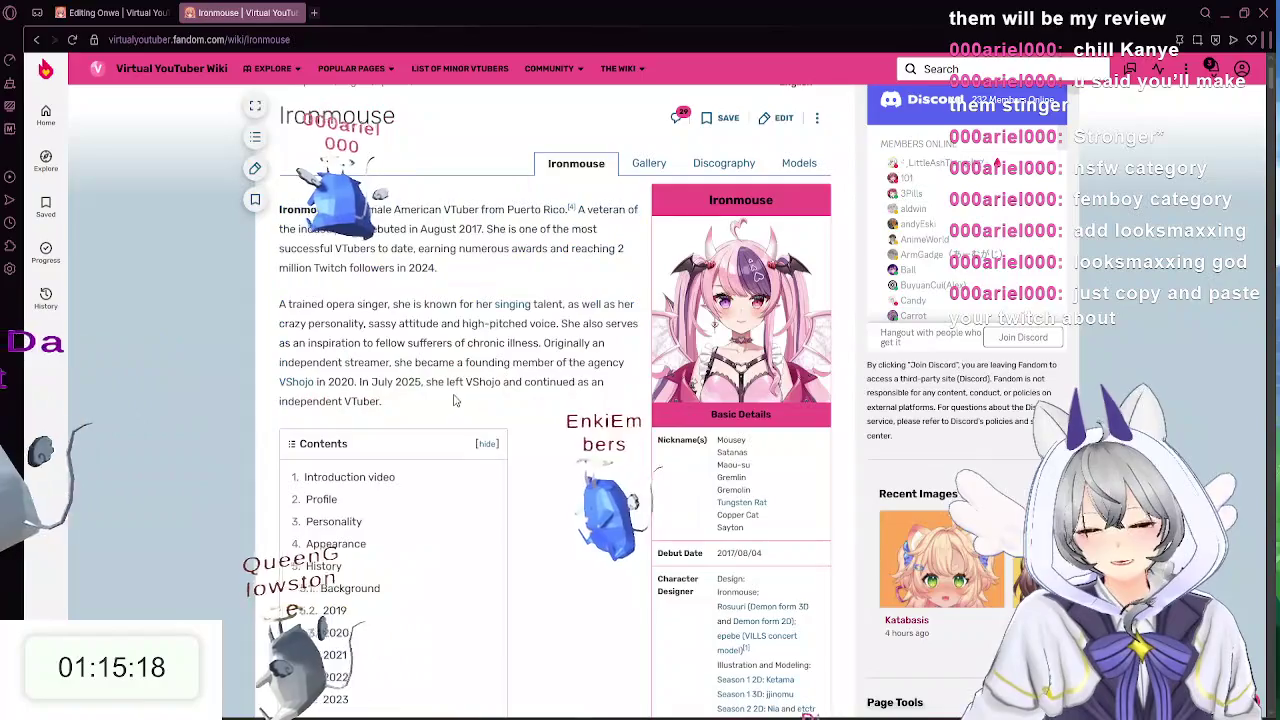
{"action": "scroll", "coordinate": [580, 398], "scroll_direction": "down", "scroll_amount": 5}
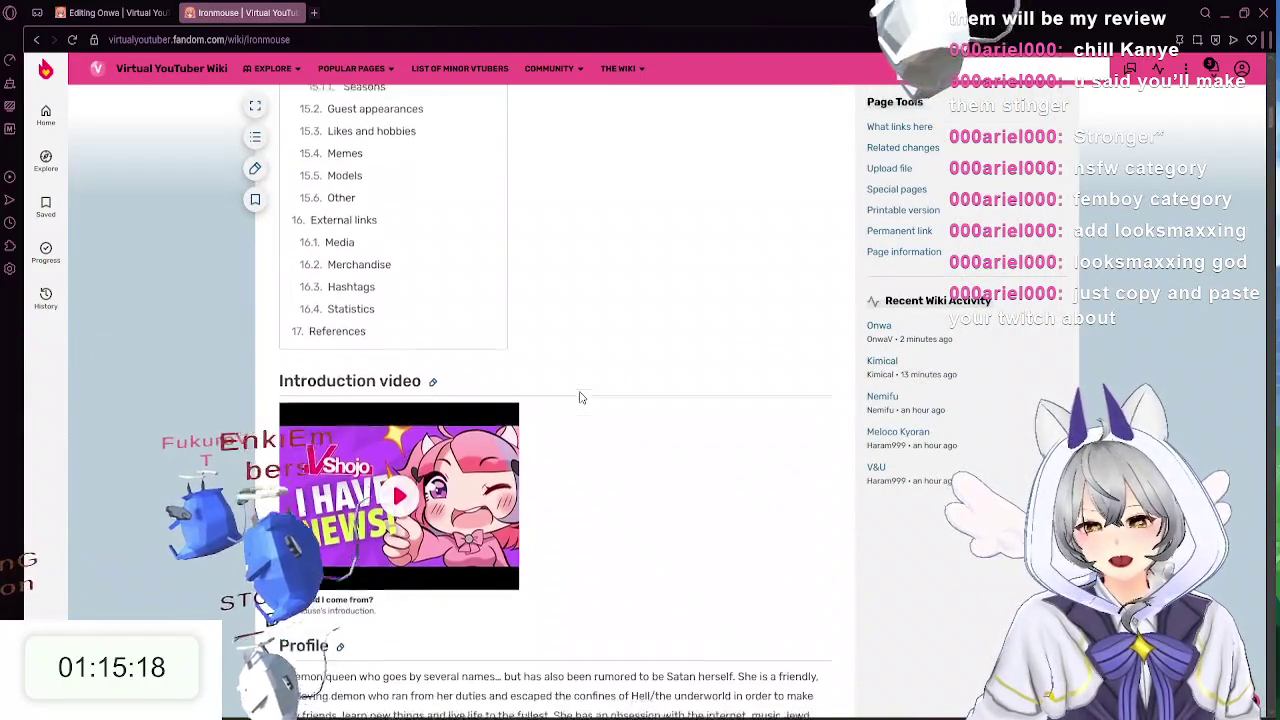
{"action": "scroll", "coordinate": [570, 392], "scroll_direction": "up", "scroll_amount": 10}
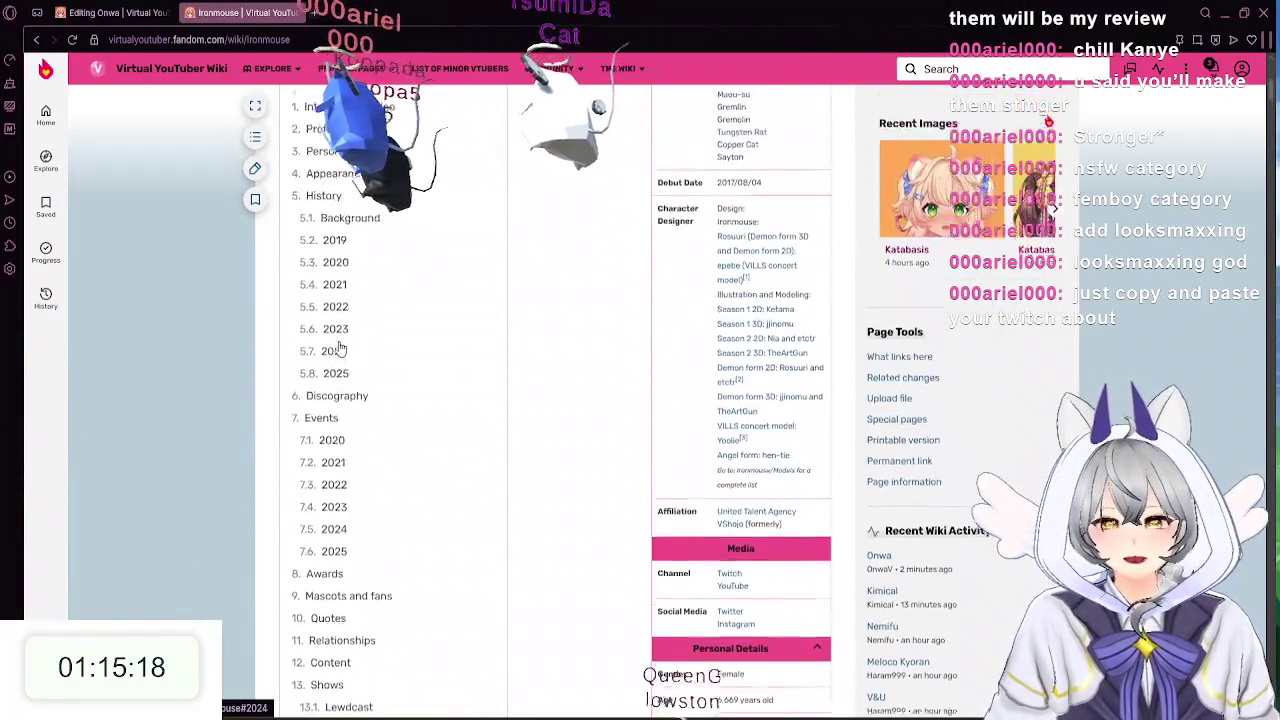
Step: Jump to Ironmouse's Profile, select Profile, Appearance and History text, then start a search for 'filian'
{"action": "left_click", "coordinate": [117, 10]}
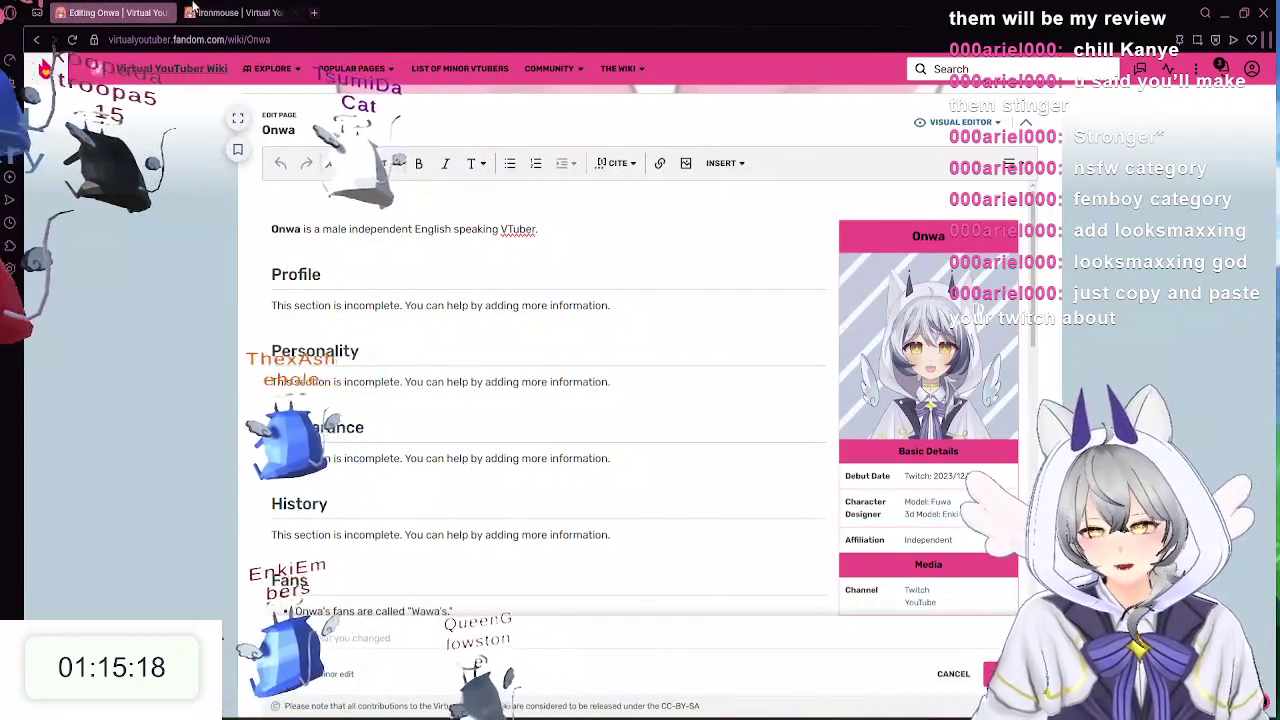
{"action": "left_click", "coordinate": [199, 10]}
{"action": "left_click", "coordinate": [364, 368]}
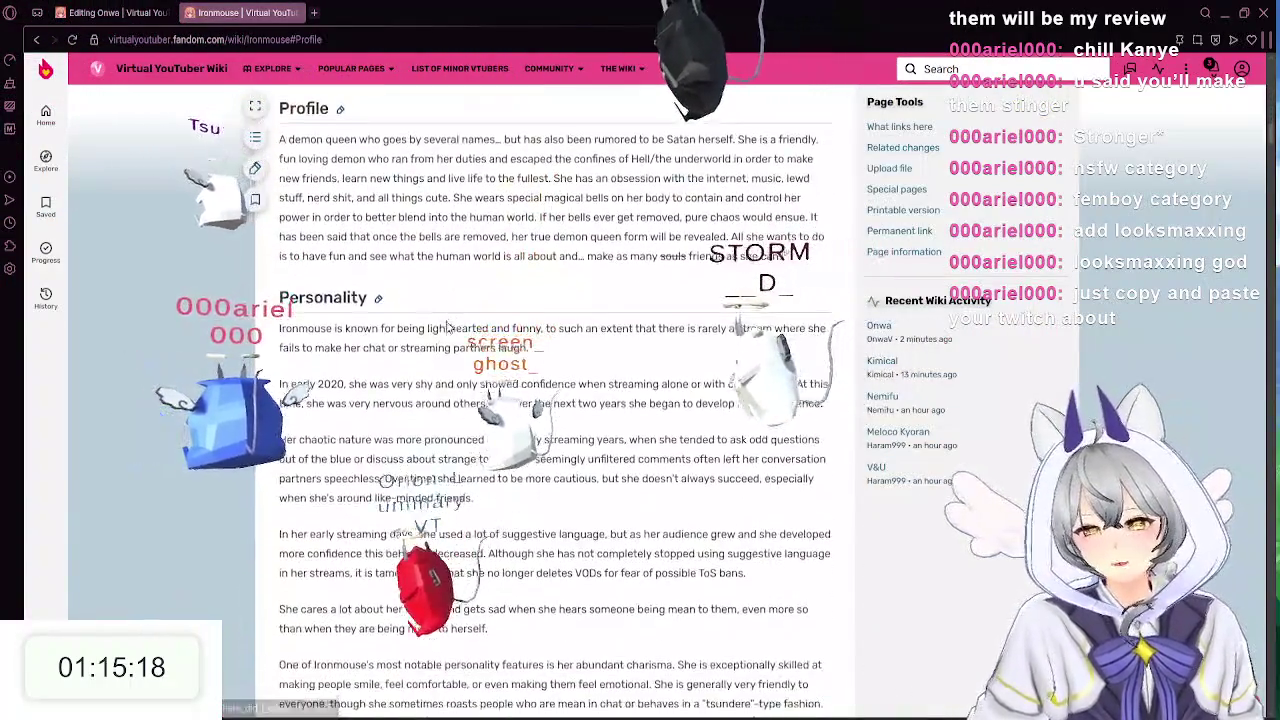
{"action": "scroll", "coordinate": [398, 279], "scroll_direction": "up", "scroll_amount": 1}
{"action": "mouse_move", "coordinate": [785, 316]}
{"action": "left_mouse_down"}
{"action": "mouse_move", "coordinate": [500, 297]}
{"action": "mouse_move", "coordinate": [272, 203]}
{"action": "left_mouse_up"}
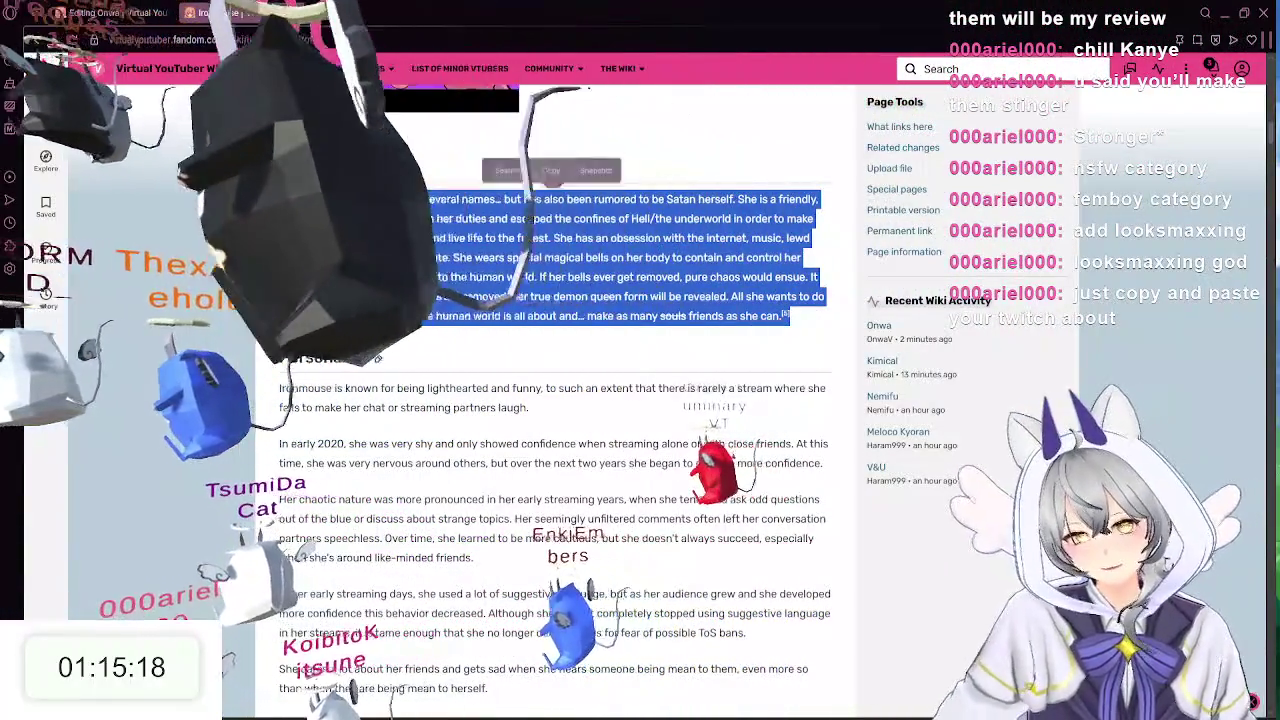
{"action": "left_click", "coordinate": [323, 345]}
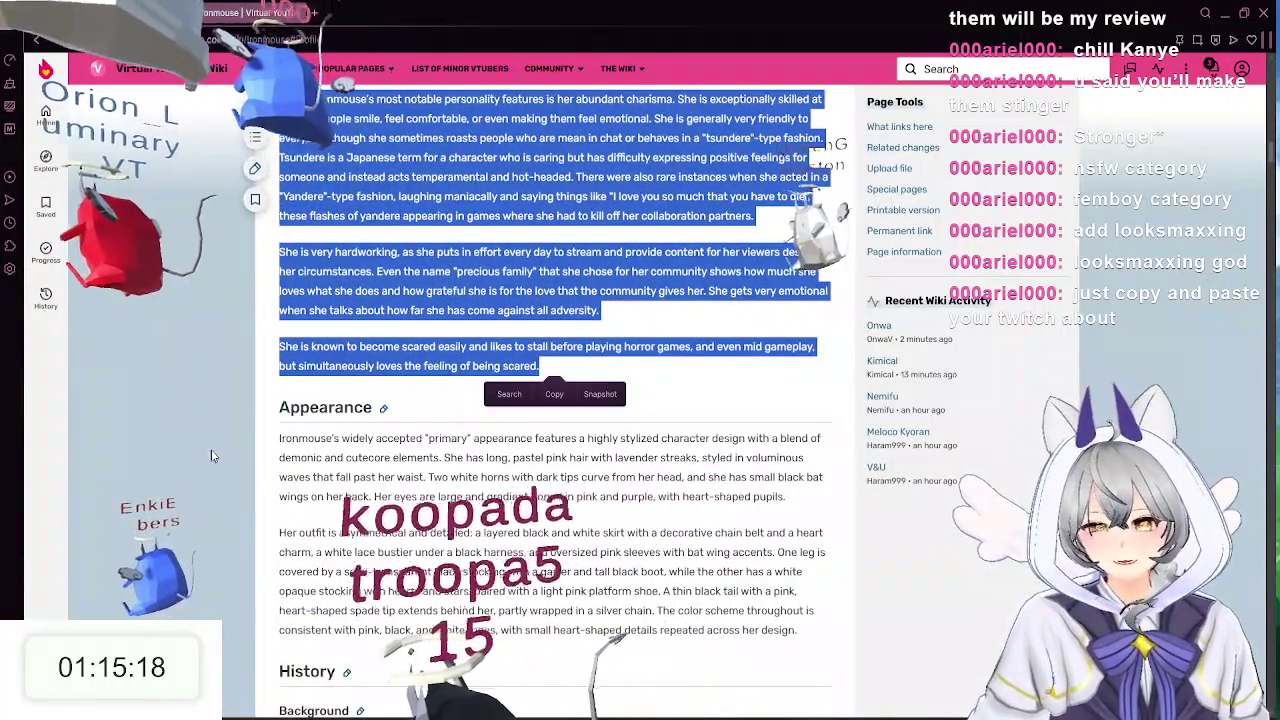
{"action": "left_click", "coordinate": [286, 425]}
{"action": "left_click_drag", "start_coordinate": [278, 438], "coordinate": [335, 672]}
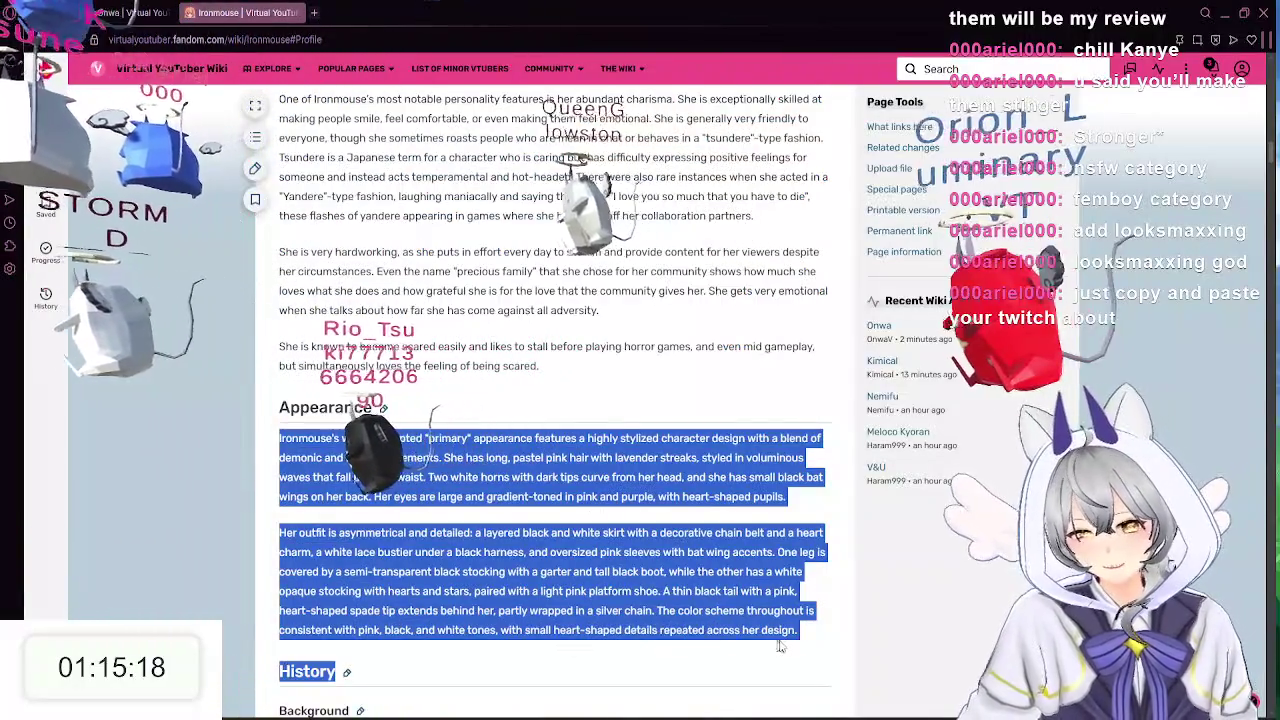
{"action": "scroll", "coordinate": [279, 452], "scroll_direction": "down", "scroll_amount": 3}
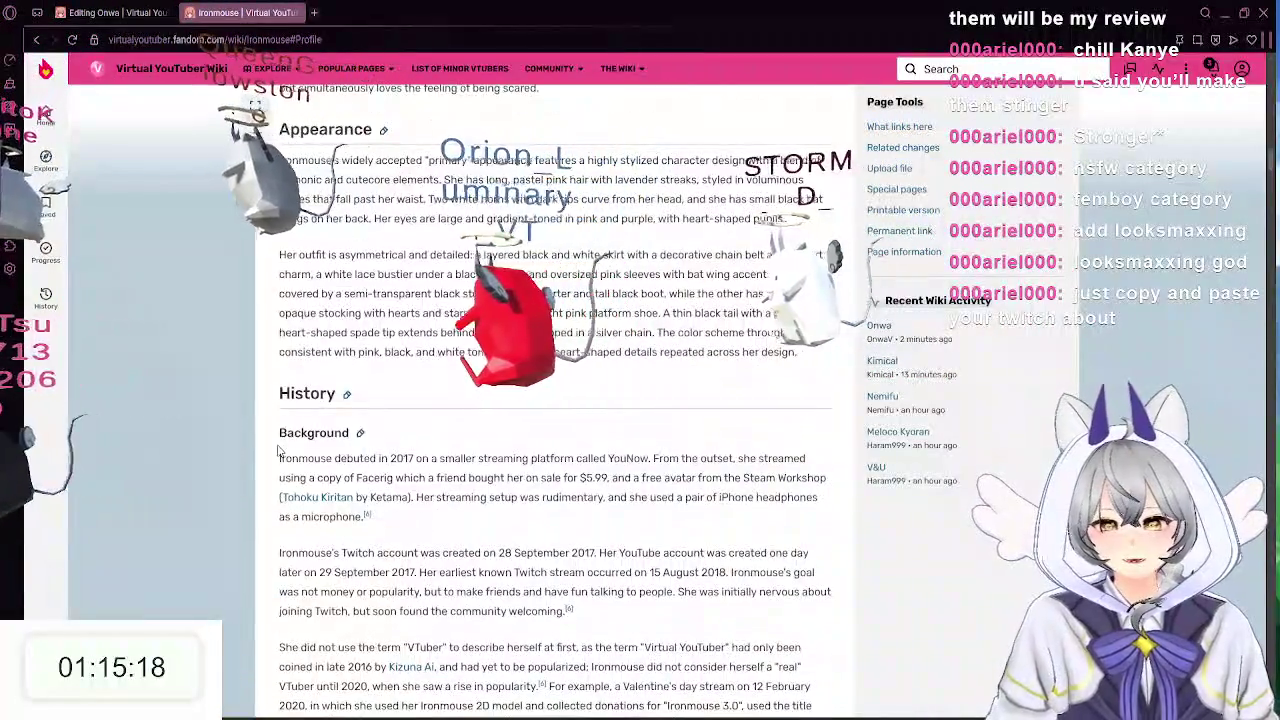
{"action": "mouse_move", "coordinate": [278, 458]}
{"action": "left_mouse_down"}
{"action": "mouse_move", "coordinate": [420, 700]}
{"action": "mouse_move", "coordinate": [500, 710]}
{"action": "mouse_move", "coordinate": [603, 481]}
{"action": "mouse_move", "coordinate": [560, 708]}
{"action": "mouse_move", "coordinate": [622, 533]}
{"action": "left_mouse_up"}
{"action": "left_click", "coordinate": [569, 494]}
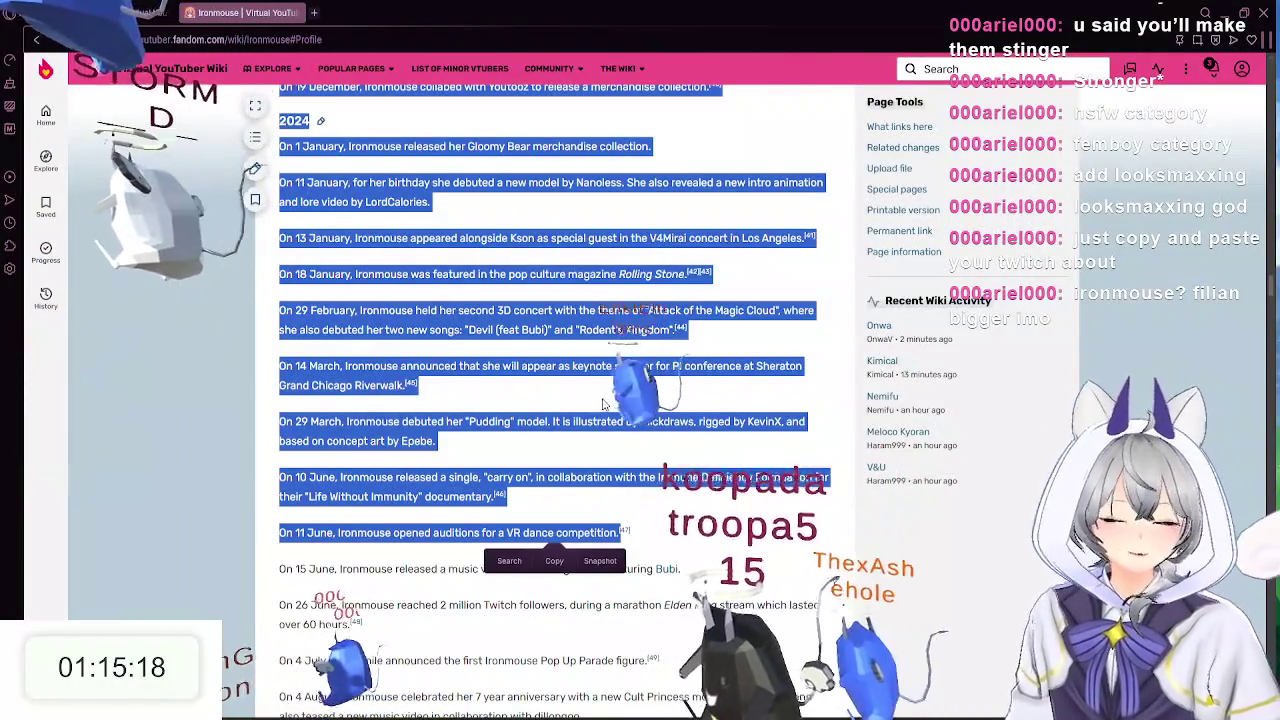
{"action": "left_click", "coordinate": [463, 327]}
{"action": "left_click", "coordinate": [935, 69]}
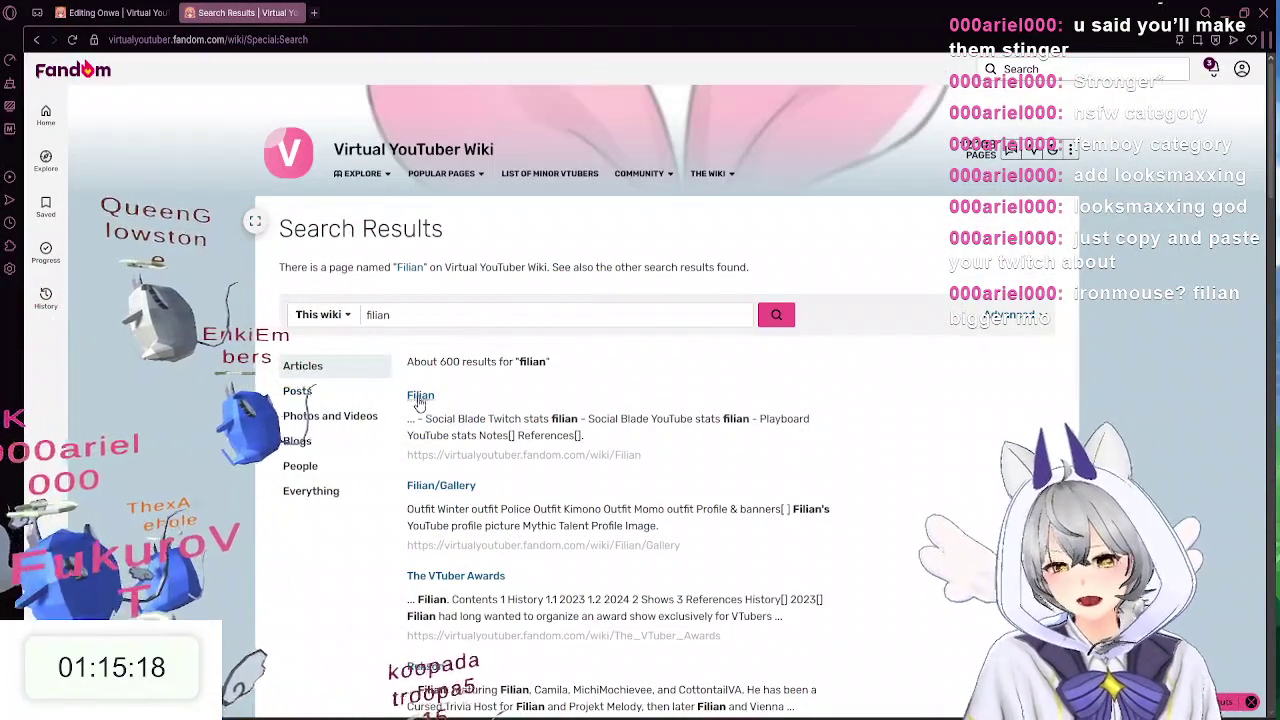
Step: Read Filian's Profile, Personality and Appearance sections, selecting passages along the way
{"action": "scroll", "coordinate": [462, 358], "scroll_direction": "down", "scroll_amount": 10}
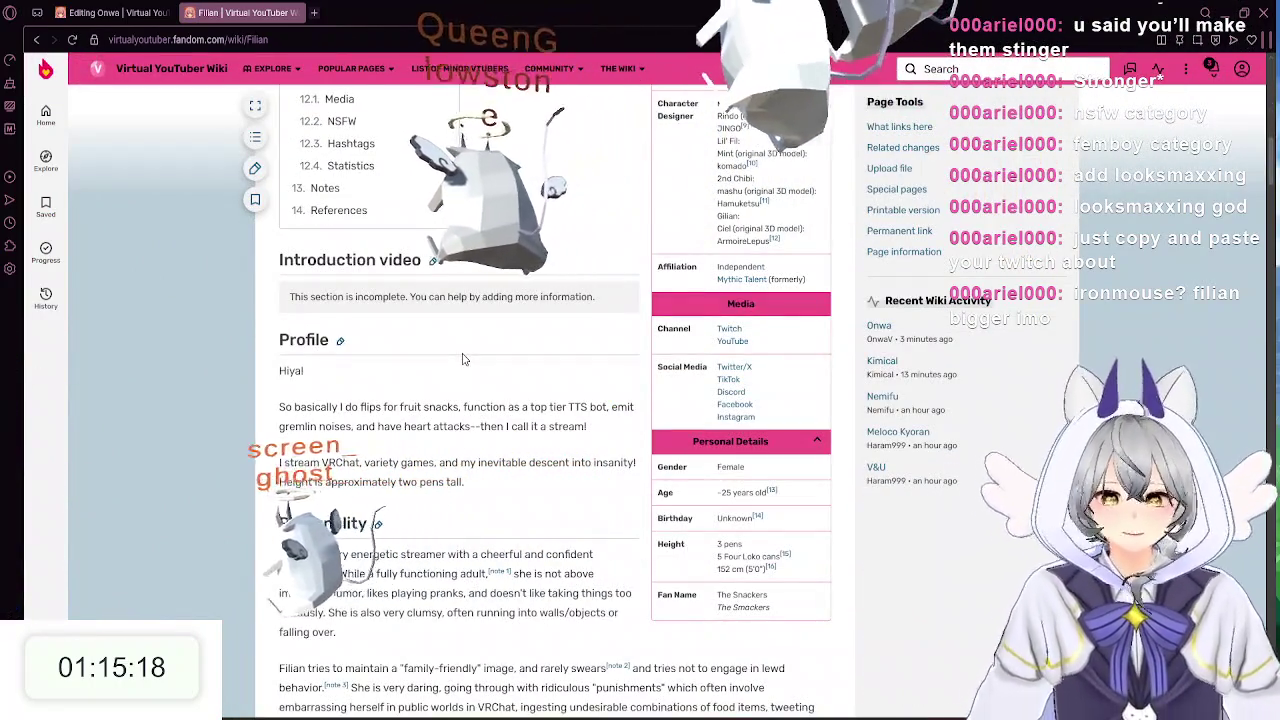
{"action": "scroll", "coordinate": [465, 354], "scroll_direction": "down", "scroll_amount": 2}
{"action": "scroll", "coordinate": [440, 337], "scroll_direction": "up", "scroll_amount": 1}
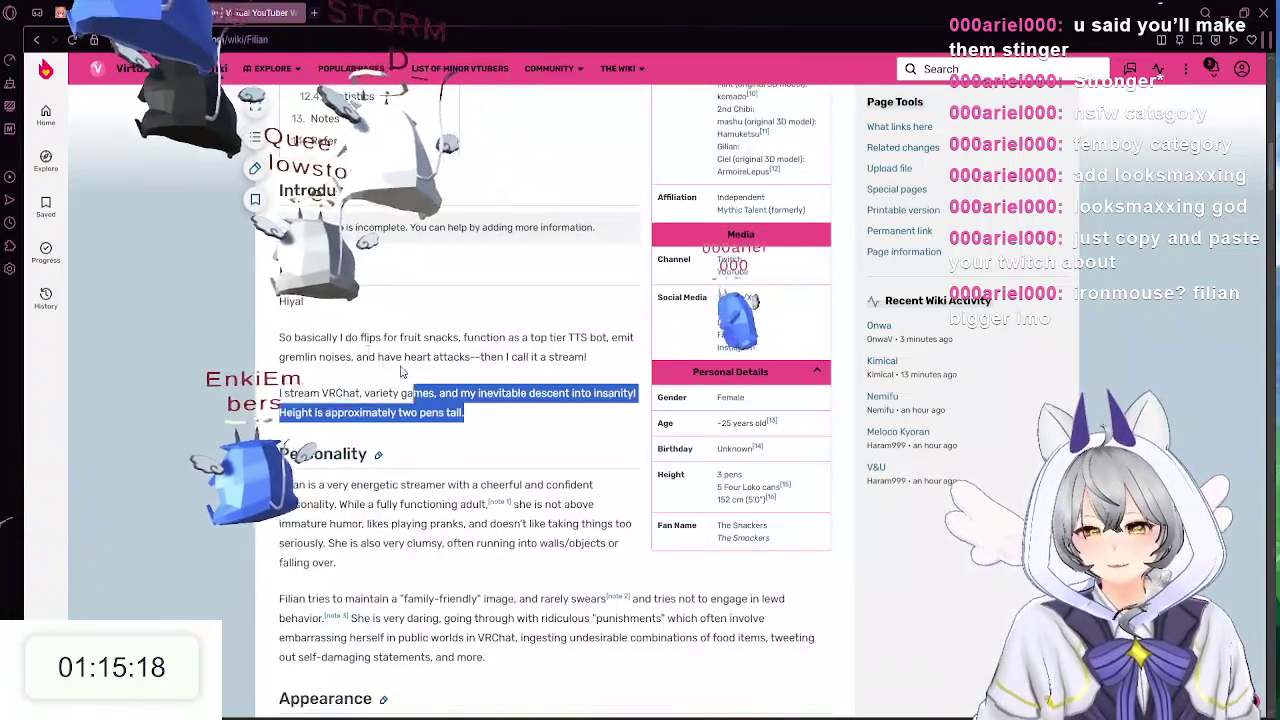
{"action": "left_click", "coordinate": [432, 358]}
{"action": "scroll", "coordinate": [420, 345], "scroll_direction": "down", "scroll_amount": 3}
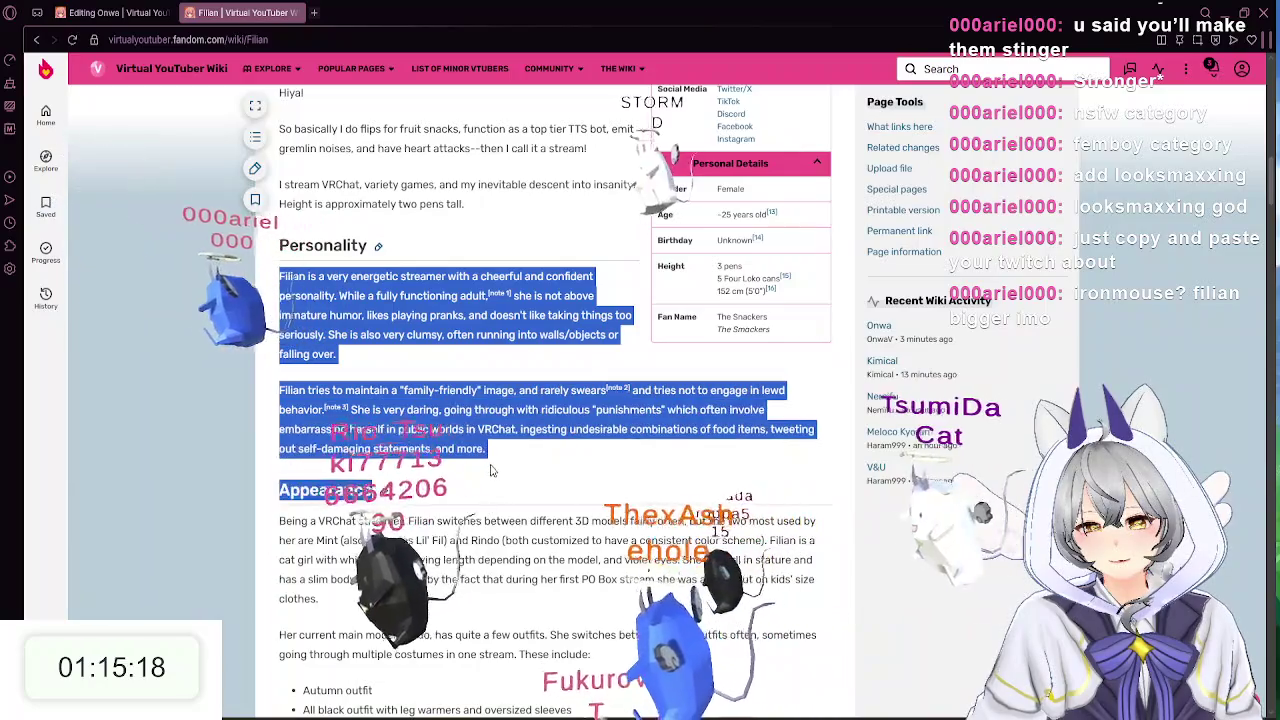
{"action": "left_click", "coordinate": [475, 462]}
{"action": "scroll", "coordinate": [289, 281], "scroll_direction": "down", "scroll_amount": 4}
{"action": "mouse_move", "coordinate": [279, 244]}
{"action": "left_mouse_down"}
{"action": "mouse_move", "coordinate": [480, 660]}
{"action": "mouse_move", "coordinate": [520, 180]}
{"action": "mouse_move", "coordinate": [505, 372]}
{"action": "left_mouse_up"}
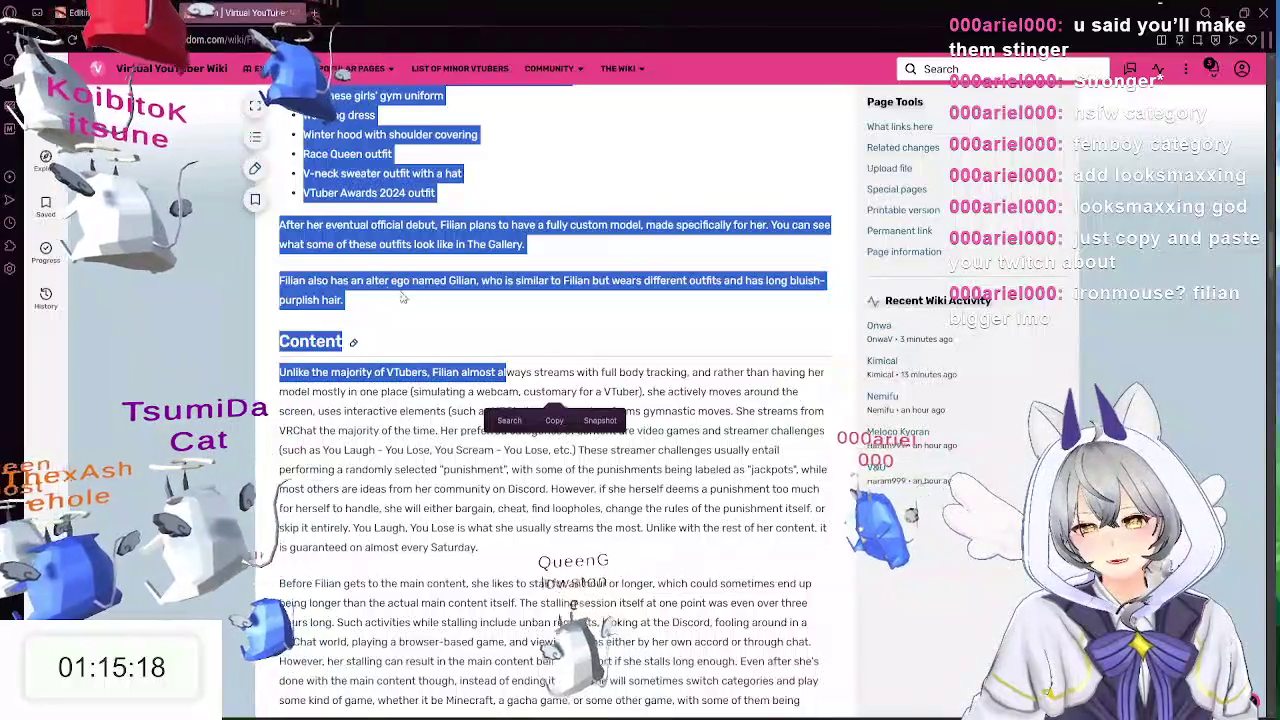
{"action": "left_click", "coordinate": [432, 314]}
Step: Select Filian's Content paragraphs and 2023 history entries, then switch back to the Onwa editing tab
{"action": "scroll", "coordinate": [432, 314], "scroll_direction": "down", "scroll_amount": 3}
{"action": "mouse_move", "coordinate": [279, 163]}
{"action": "left_mouse_down"}
{"action": "mouse_move", "coordinate": [480, 340]}
{"action": "mouse_move", "coordinate": [590, 492]}
{"action": "left_mouse_up"}
{"action": "scroll", "coordinate": [590, 492], "scroll_direction": "down", "scroll_amount": 3}
{"action": "mouse_move", "coordinate": [287, 380]}
{"action": "left_mouse_down"}
{"action": "mouse_move", "coordinate": [480, 560]}
{"action": "mouse_move", "coordinate": [575, 404]}
{"action": "left_mouse_up"}
{"action": "scroll", "coordinate": [480, 560], "scroll_direction": "down", "scroll_amount": 3}
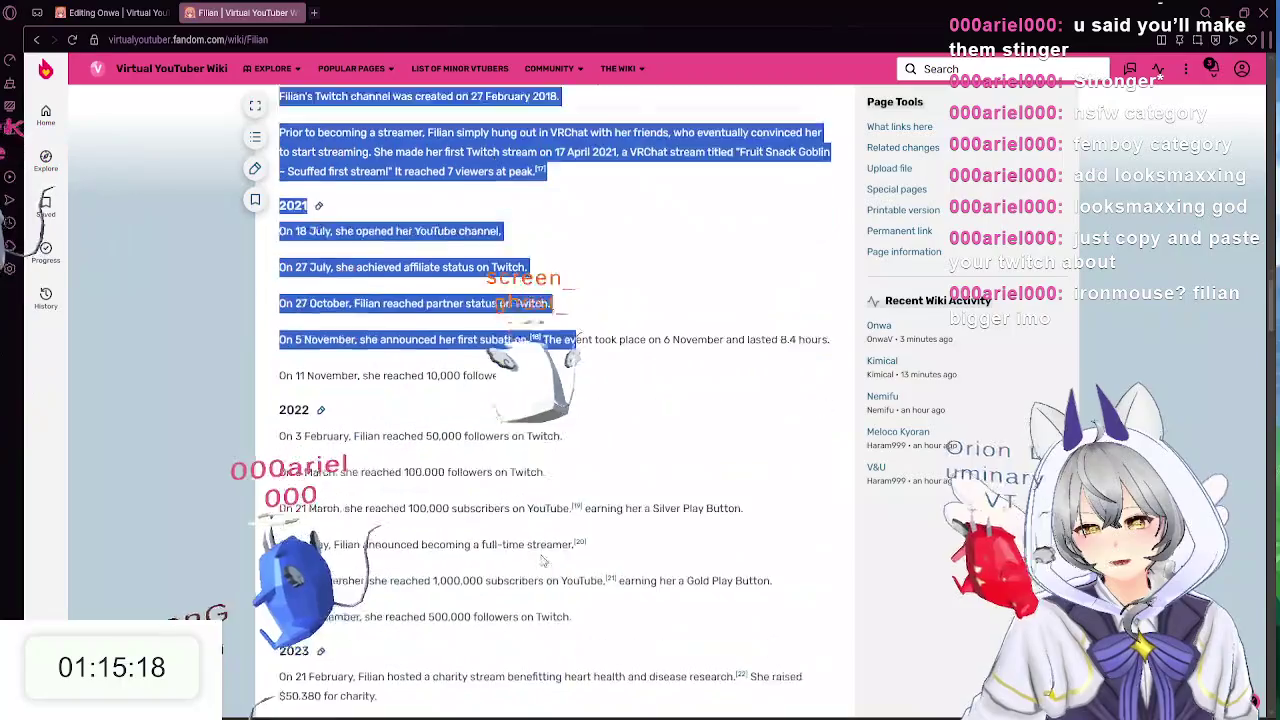
{"action": "scroll", "coordinate": [575, 404], "scroll_direction": "down", "scroll_amount": 2}
{"action": "left_click_drag", "start_coordinate": [279, 297], "coordinate": [620, 543]}
{"action": "scroll", "coordinate": [520, 490], "scroll_direction": "down", "scroll_amount": 3}
{"action": "left_click_drag", "start_coordinate": [277, 262], "coordinate": [553, 459]}
{"action": "left_click", "coordinate": [511, 371]}
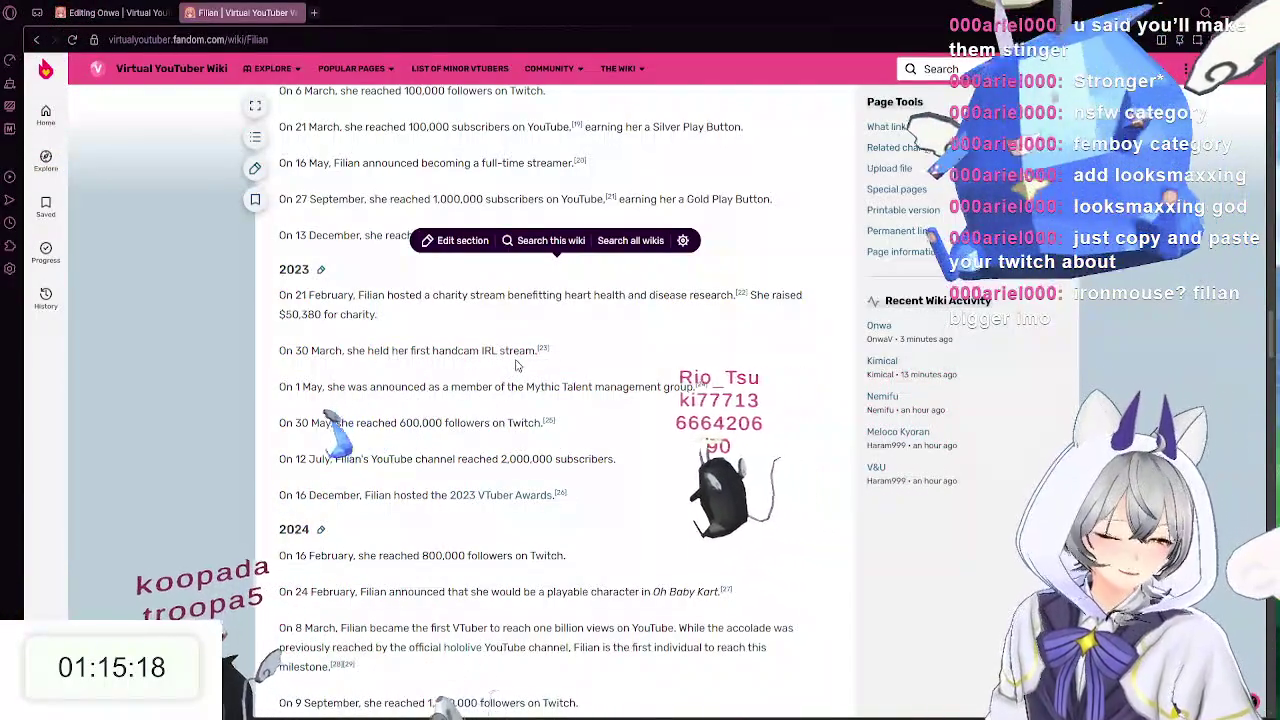
{"action": "key", "text": "ctrl+Tab"}
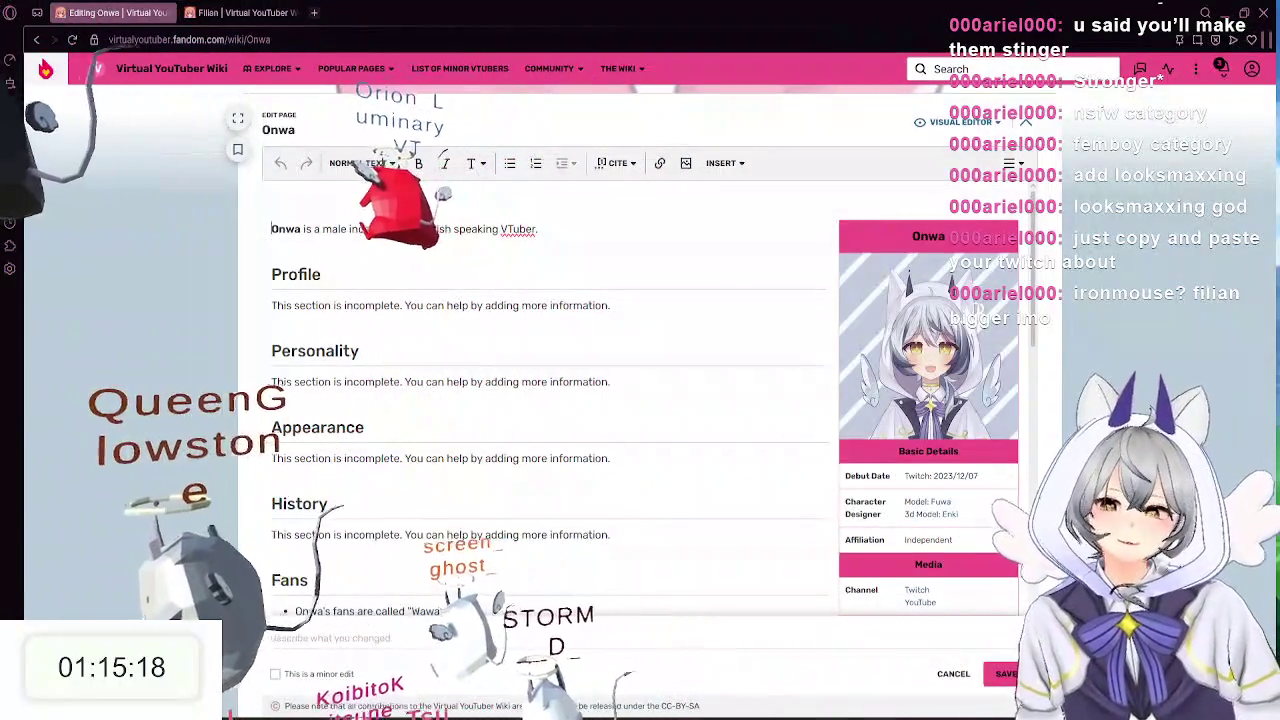
Step: Return to Filian's page and highlight the first three lines of her Personality paragraph
{"action": "left_click", "coordinate": [205, 12]}
{"action": "scroll", "coordinate": [550, 400], "scroll_direction": "up", "scroll_amount": 10}
{"action": "scroll", "coordinate": [492, 468], "scroll_direction": "up", "scroll_amount": 15}
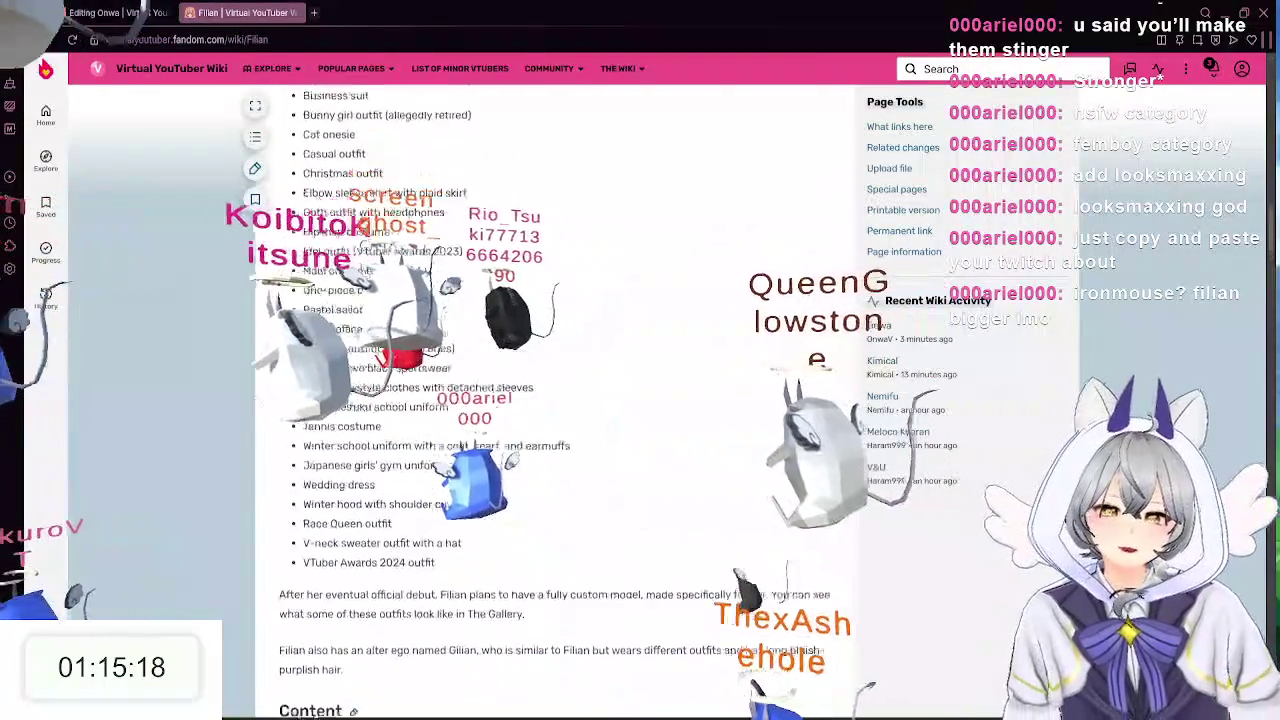
{"action": "scroll", "coordinate": [492, 468], "scroll_direction": "down", "scroll_amount": 3}
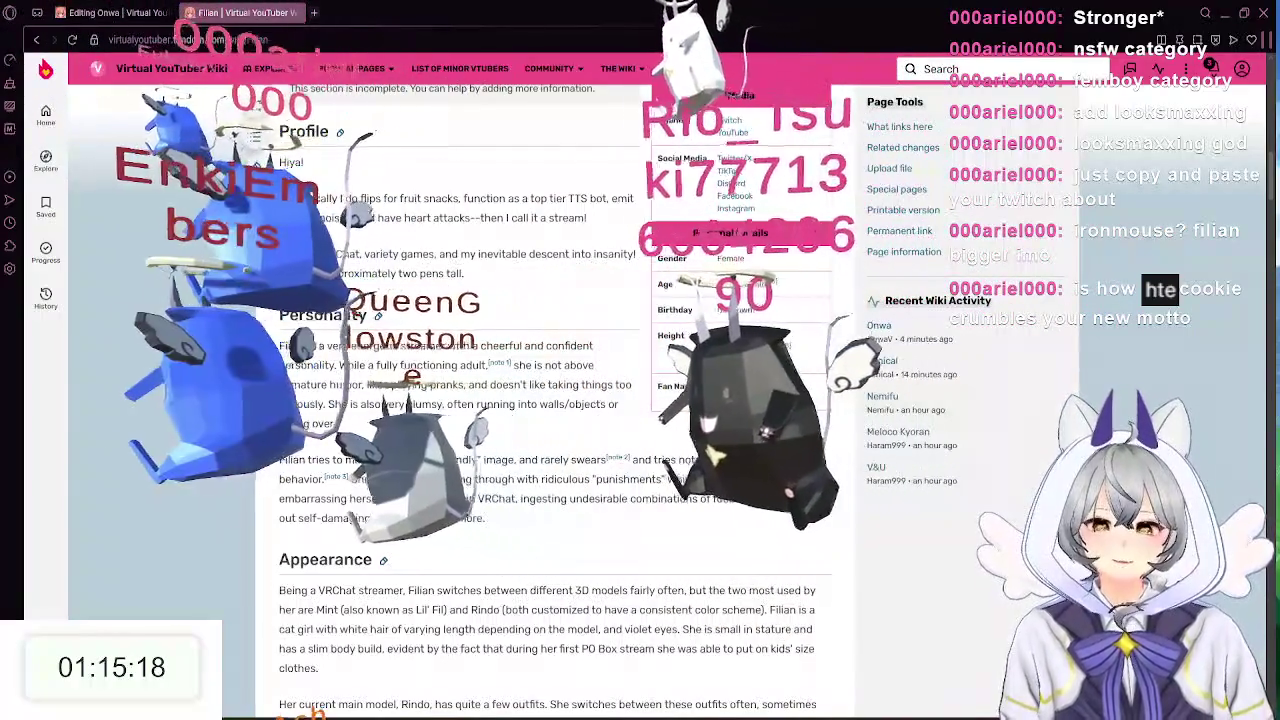
{"action": "left_click_drag", "start_coordinate": [280, 346], "coordinate": [522, 346]}
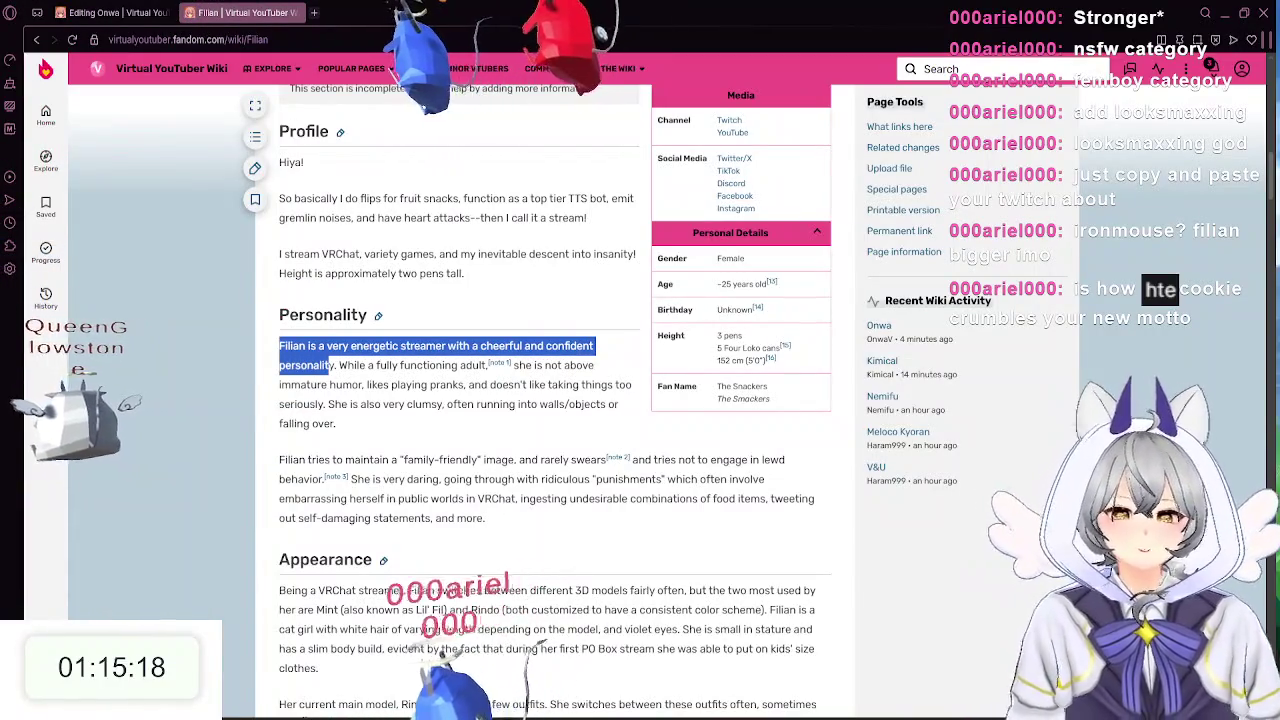
{"action": "left_click_drag", "start_coordinate": [366, 362], "coordinate": [392, 366]}
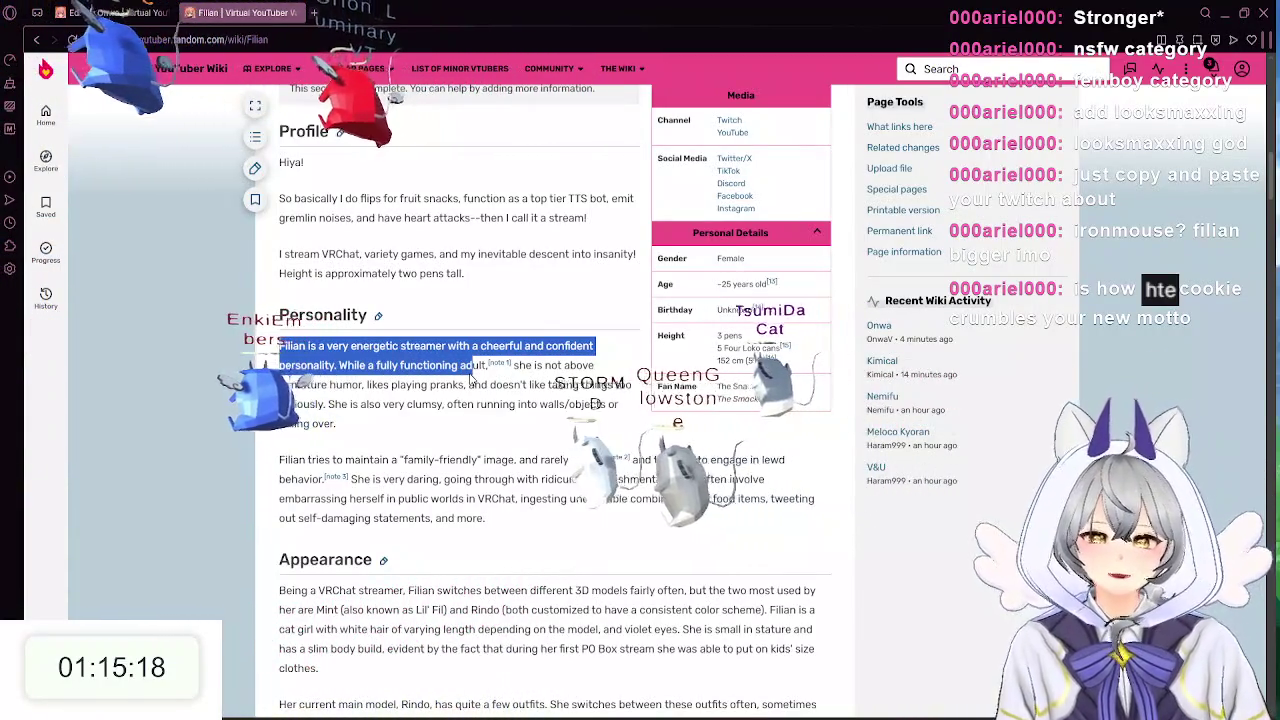
{"action": "left_click_drag", "start_coordinate": [470, 378], "coordinate": [322, 384]}
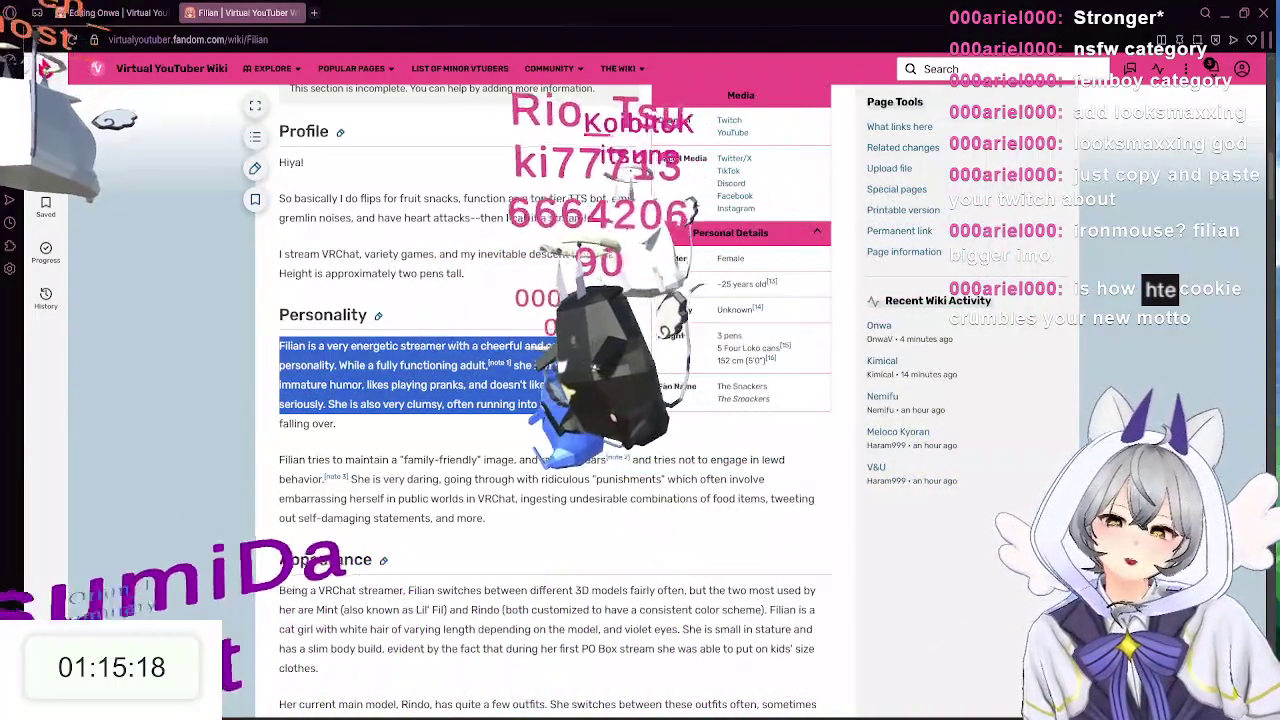
Step: Highlight and read the family-friendly paragraph in Filian's Personality section
{"action": "left_click", "coordinate": [283, 460]}
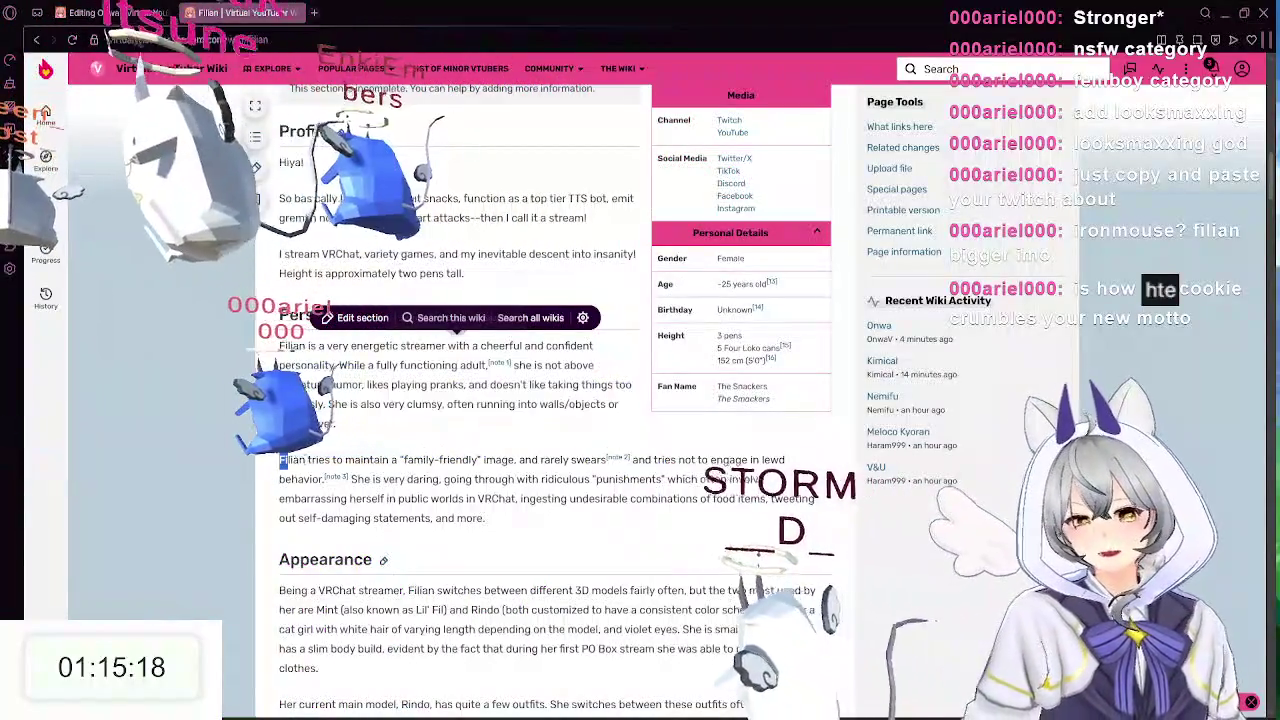
{"action": "left_click_drag", "start_coordinate": [281, 460], "coordinate": [438, 460]}
{"action": "left_click_drag", "start_coordinate": [550, 460], "coordinate": [632, 460]}
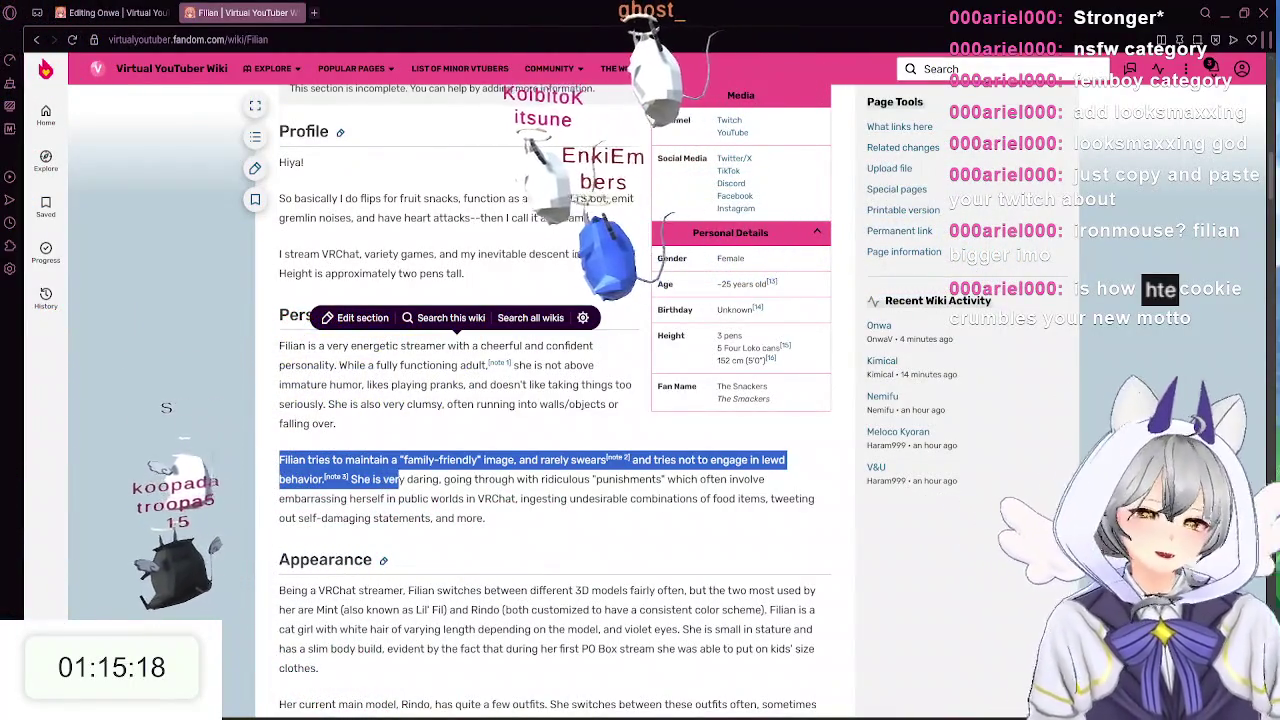
{"action": "mouse_move", "coordinate": [490, 480]}
{"action": "left_mouse_down"}
{"action": "mouse_move", "coordinate": [601, 482]}
{"action": "mouse_move", "coordinate": [330, 498]}
{"action": "mouse_move", "coordinate": [505, 499]}
{"action": "mouse_move", "coordinate": [520, 515]}
{"action": "mouse_move", "coordinate": [820, 500]}
{"action": "mouse_move", "coordinate": [530, 528]}
{"action": "left_mouse_up"}
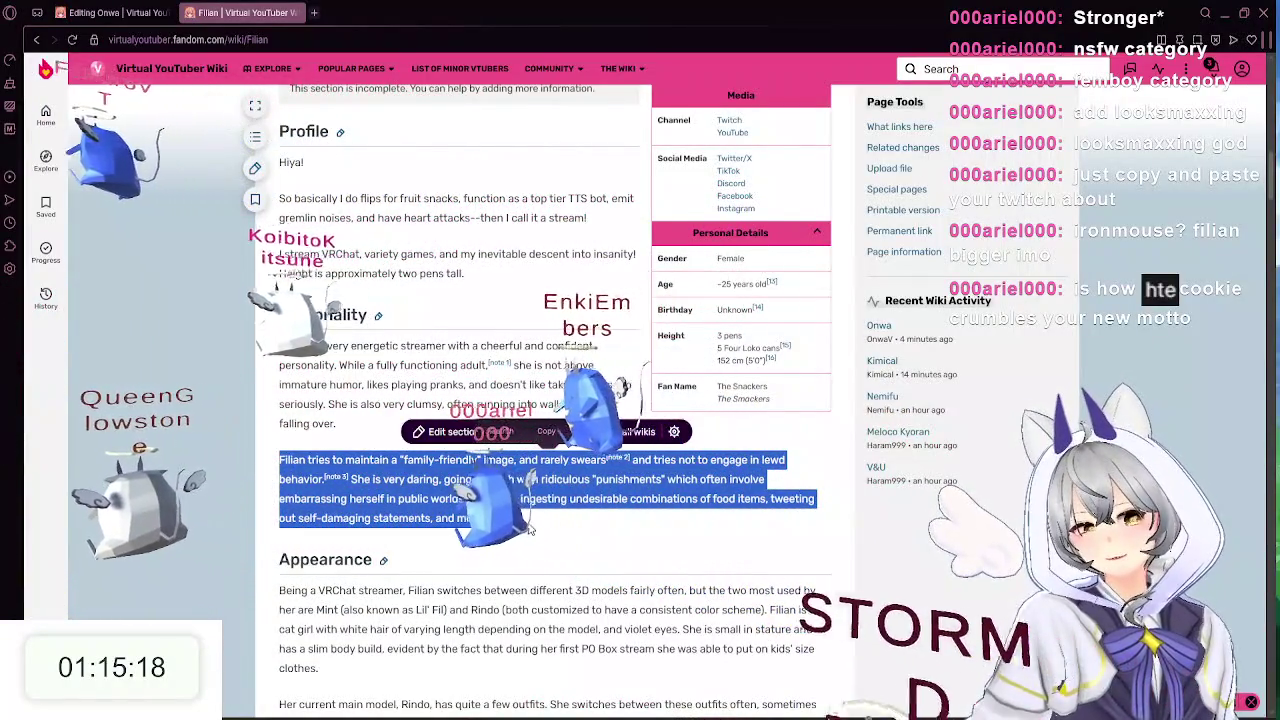
{"action": "left_click", "coordinate": [530, 529]}
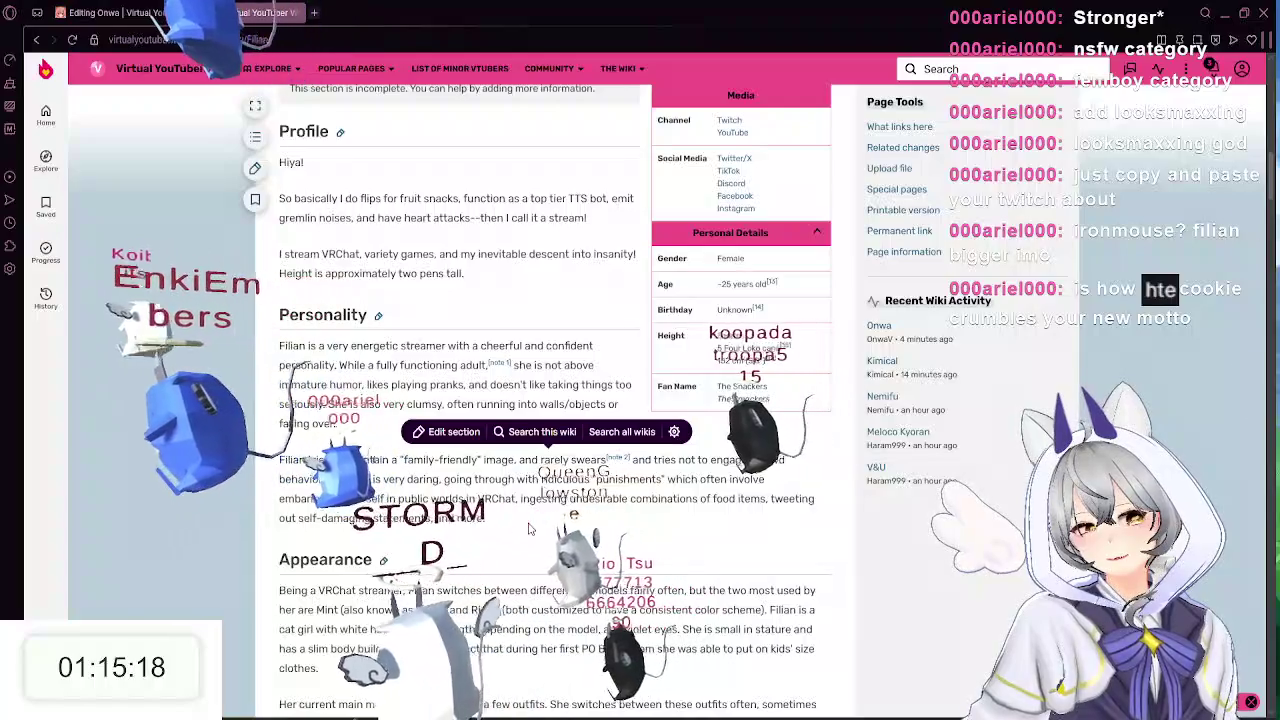